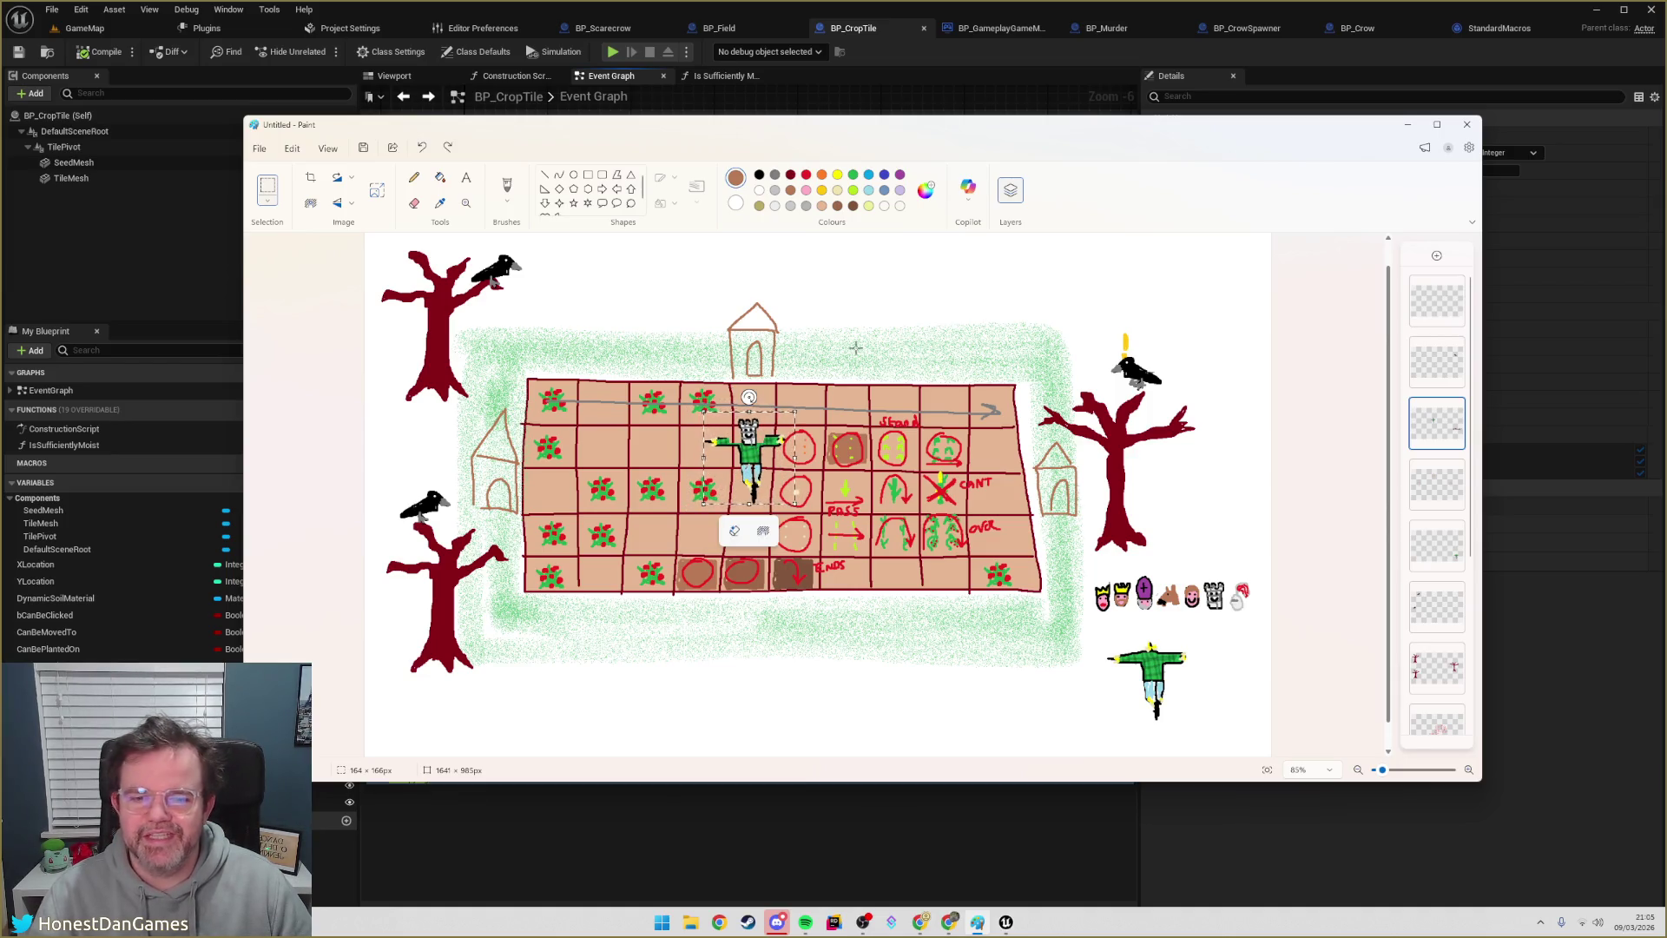
- Minimize the Paint sketch and look over BP_CropTile's moisture-level and crop-maturity graph
click(1405, 125)
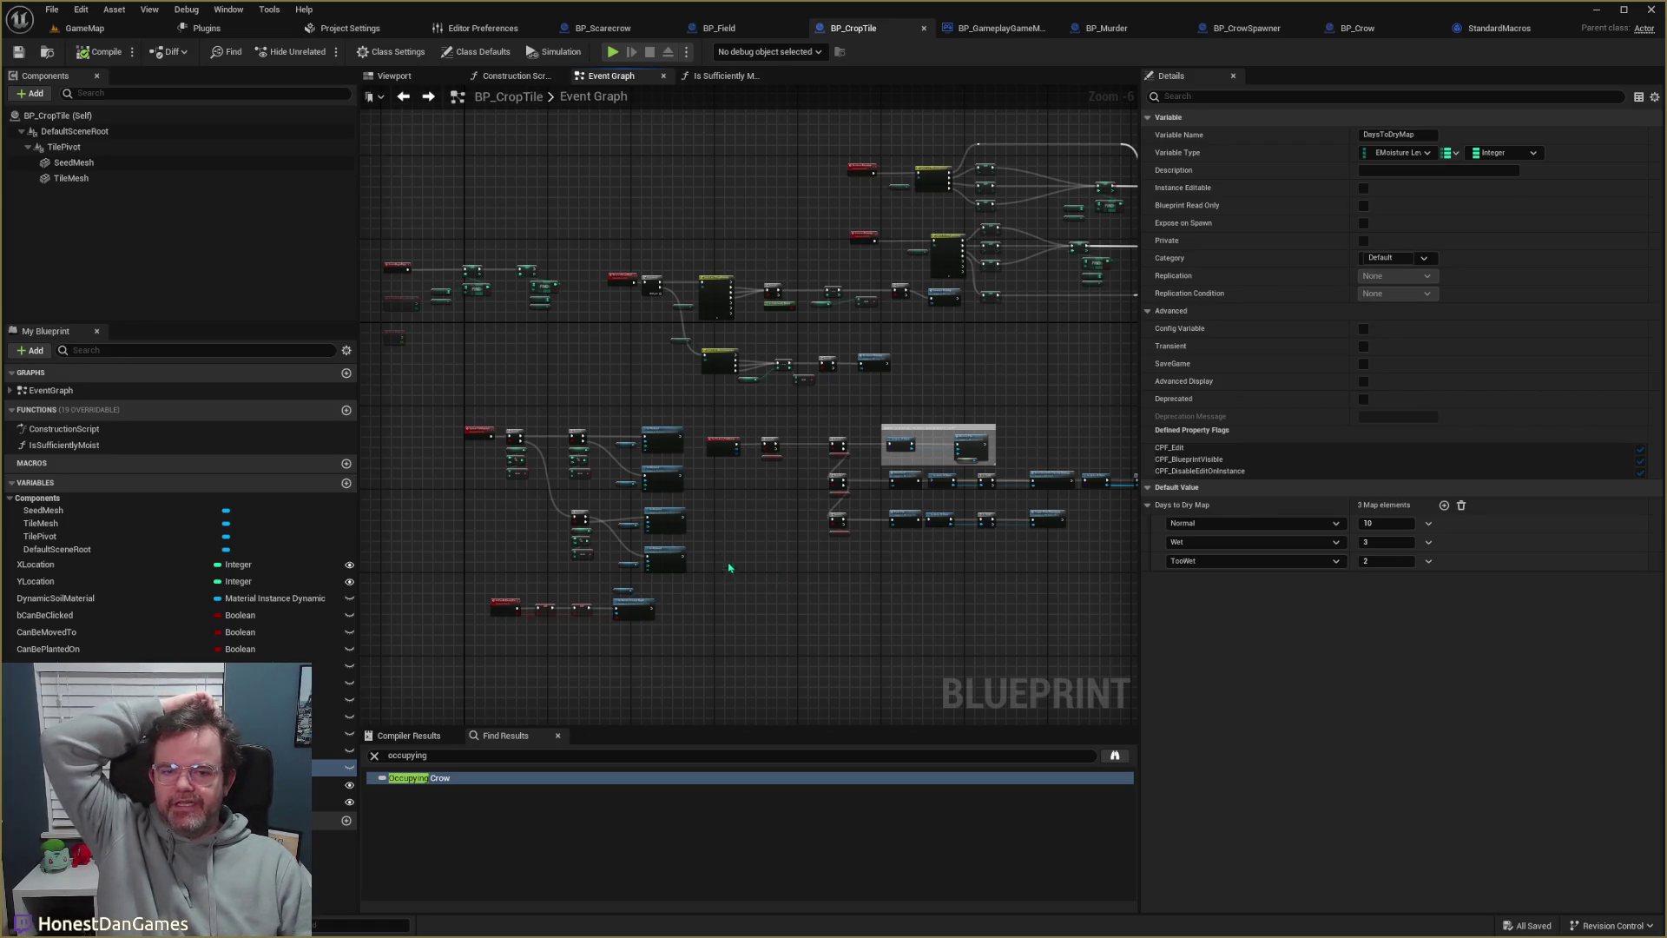
mouse_move(735, 595)
mouse_down()
mouse_move(952, 577)
mouse_move(655, 558)
mouse_move(680, 636)
mouse_move(529, 624)
mouse_move(666, 603)
mouse_move(741, 513)
mouse_up()
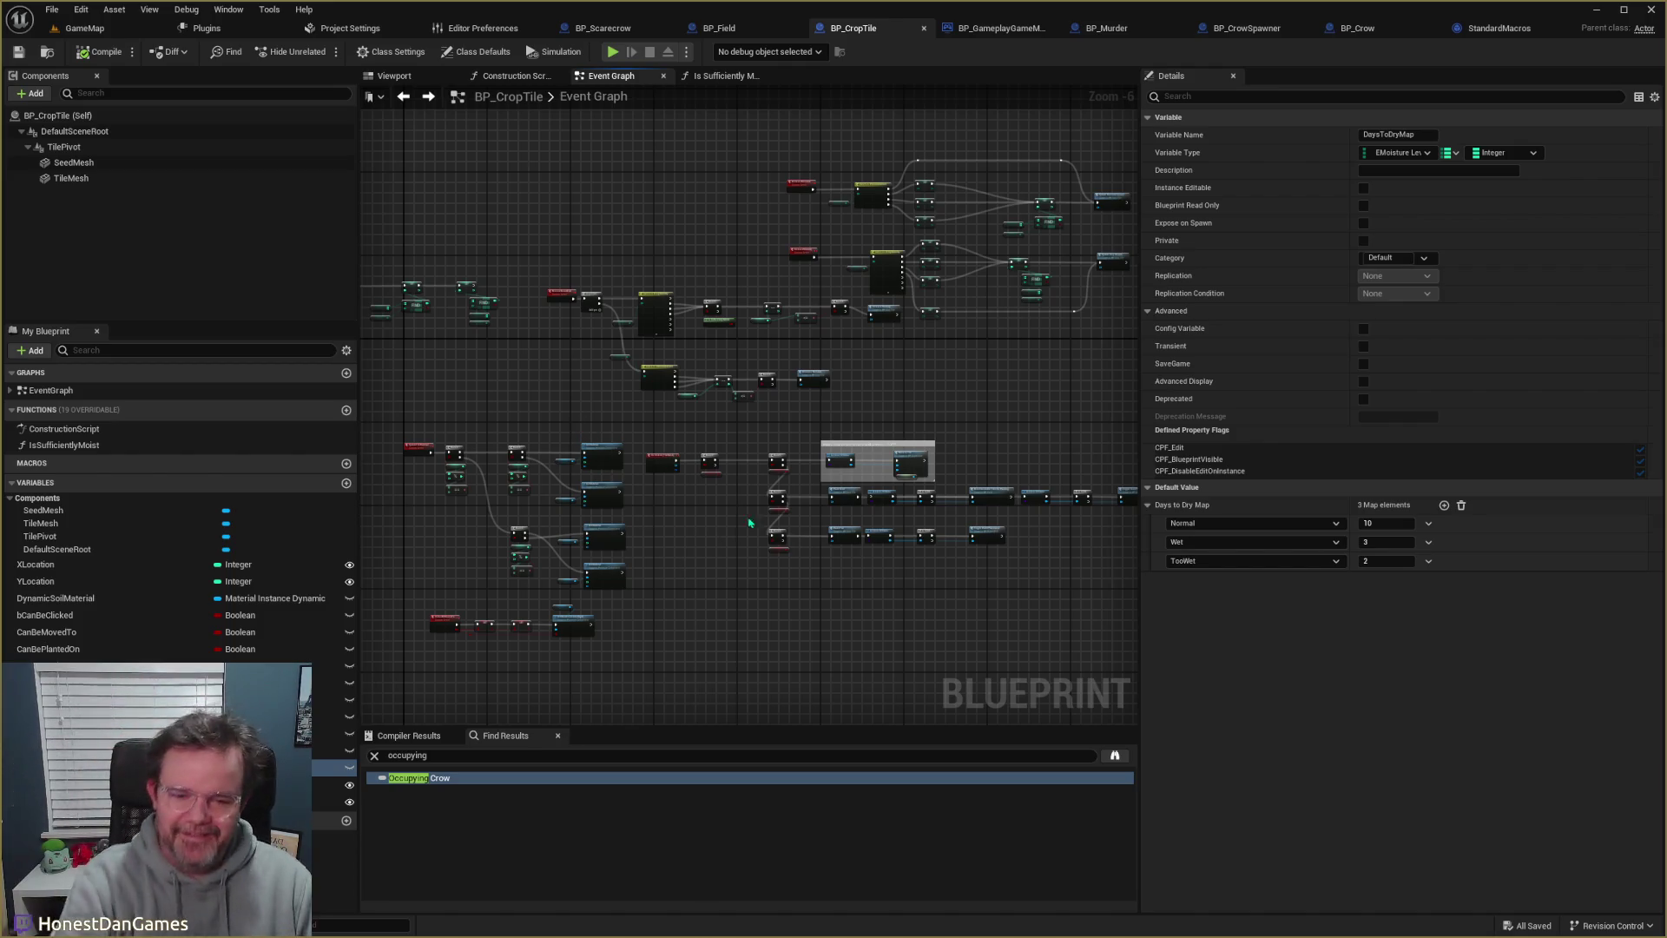
scroll(718, 582, up, 7)
scroll(718, 580, down, 9)
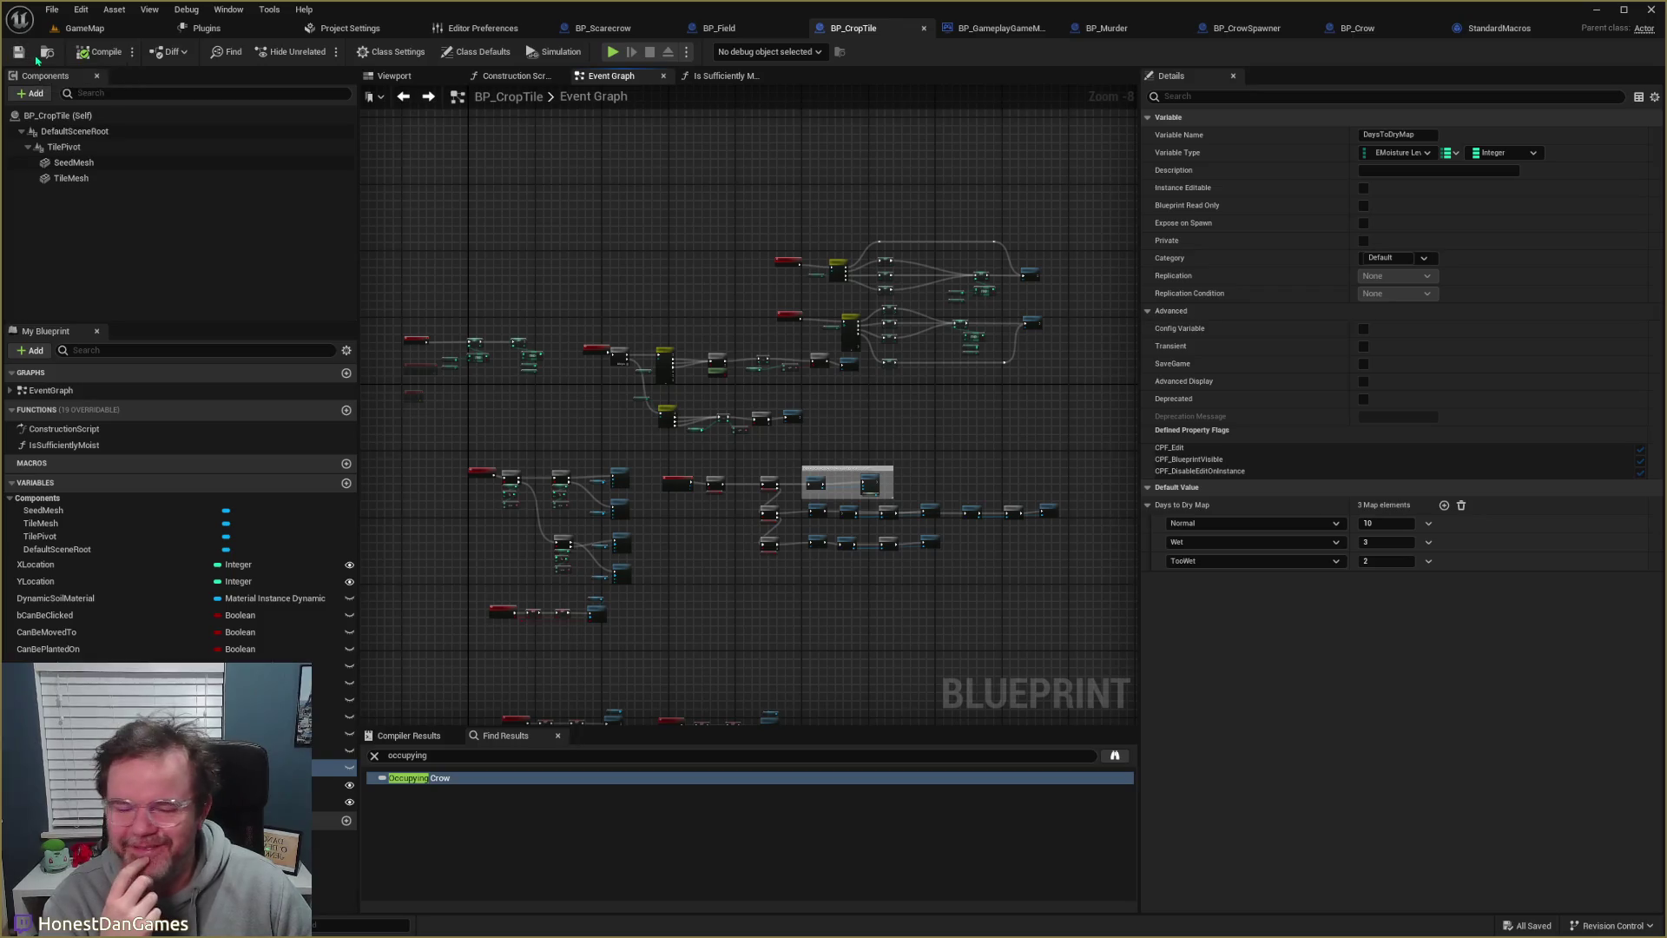
scroll(821, 292, up, 5)
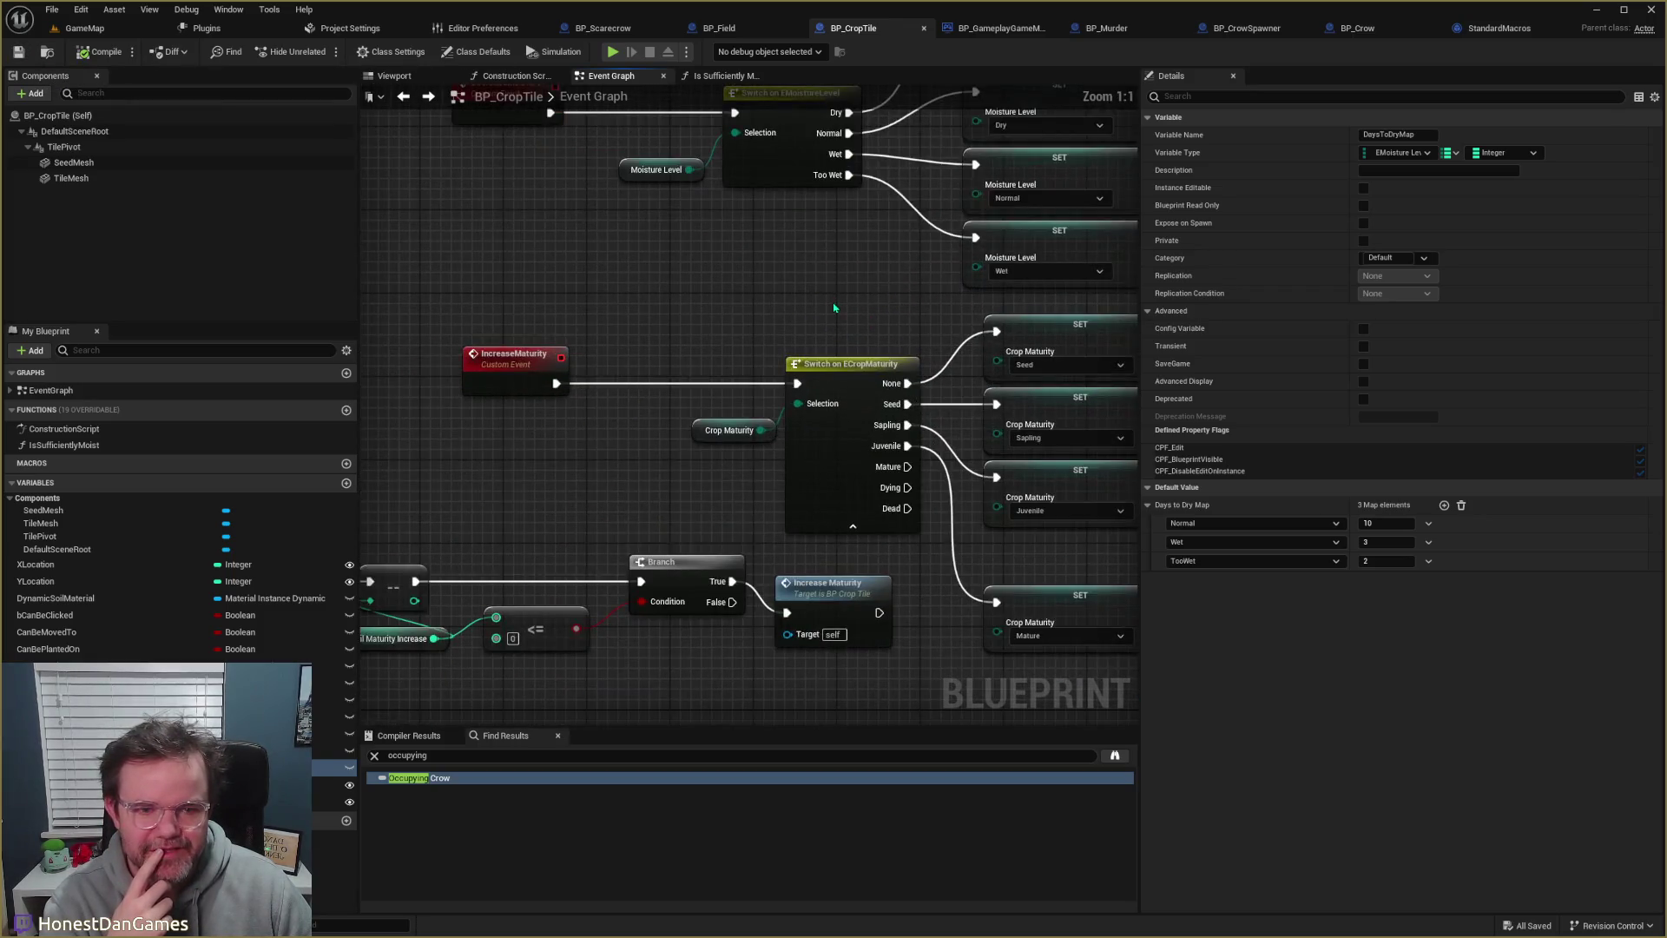
scroll(752, 423, down, 4)
scroll(752, 422, down, 2)
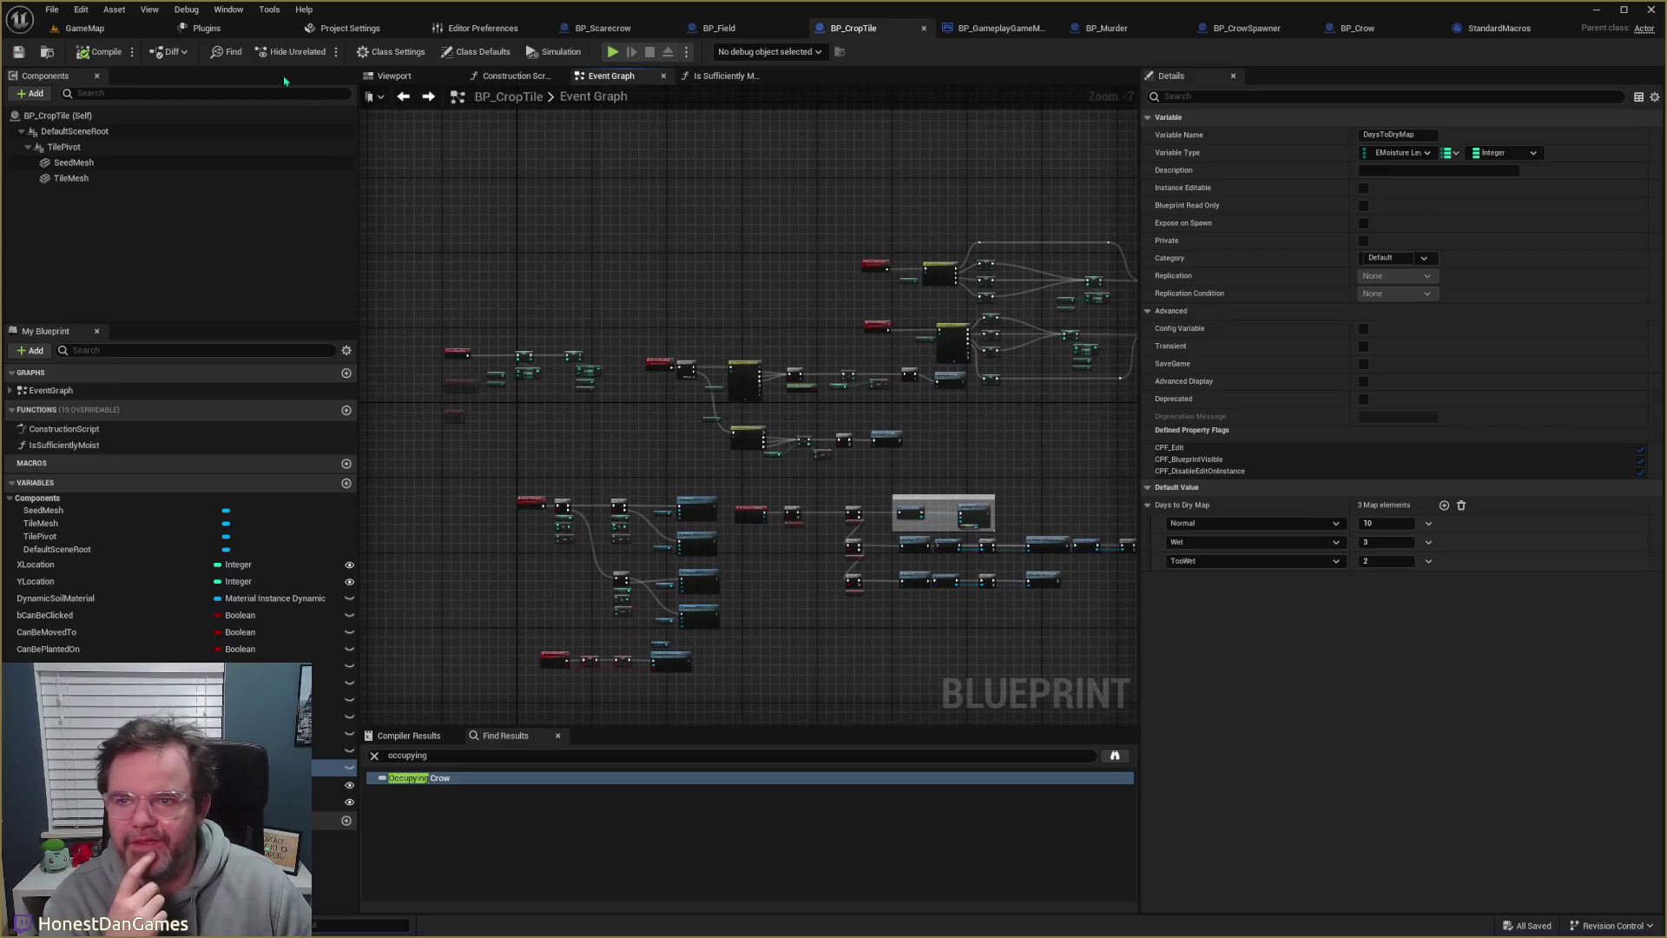
- Play the GameMap level and, at the breakpoint, step into Should Fly to Crop
click(86, 28)
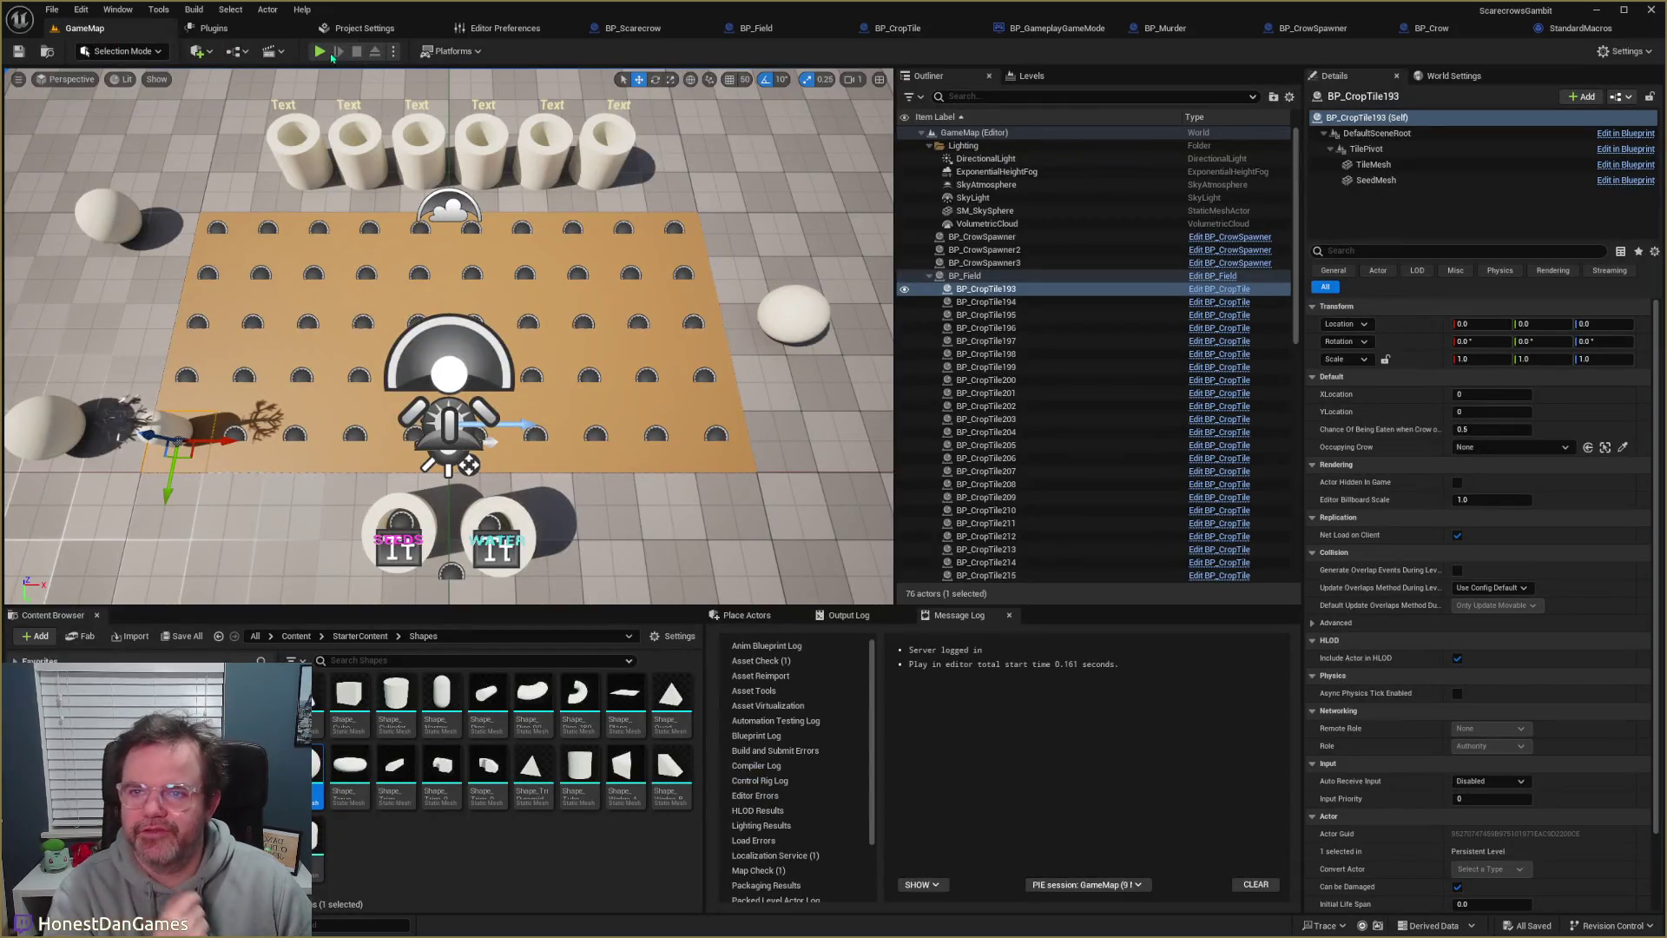
click(321, 52)
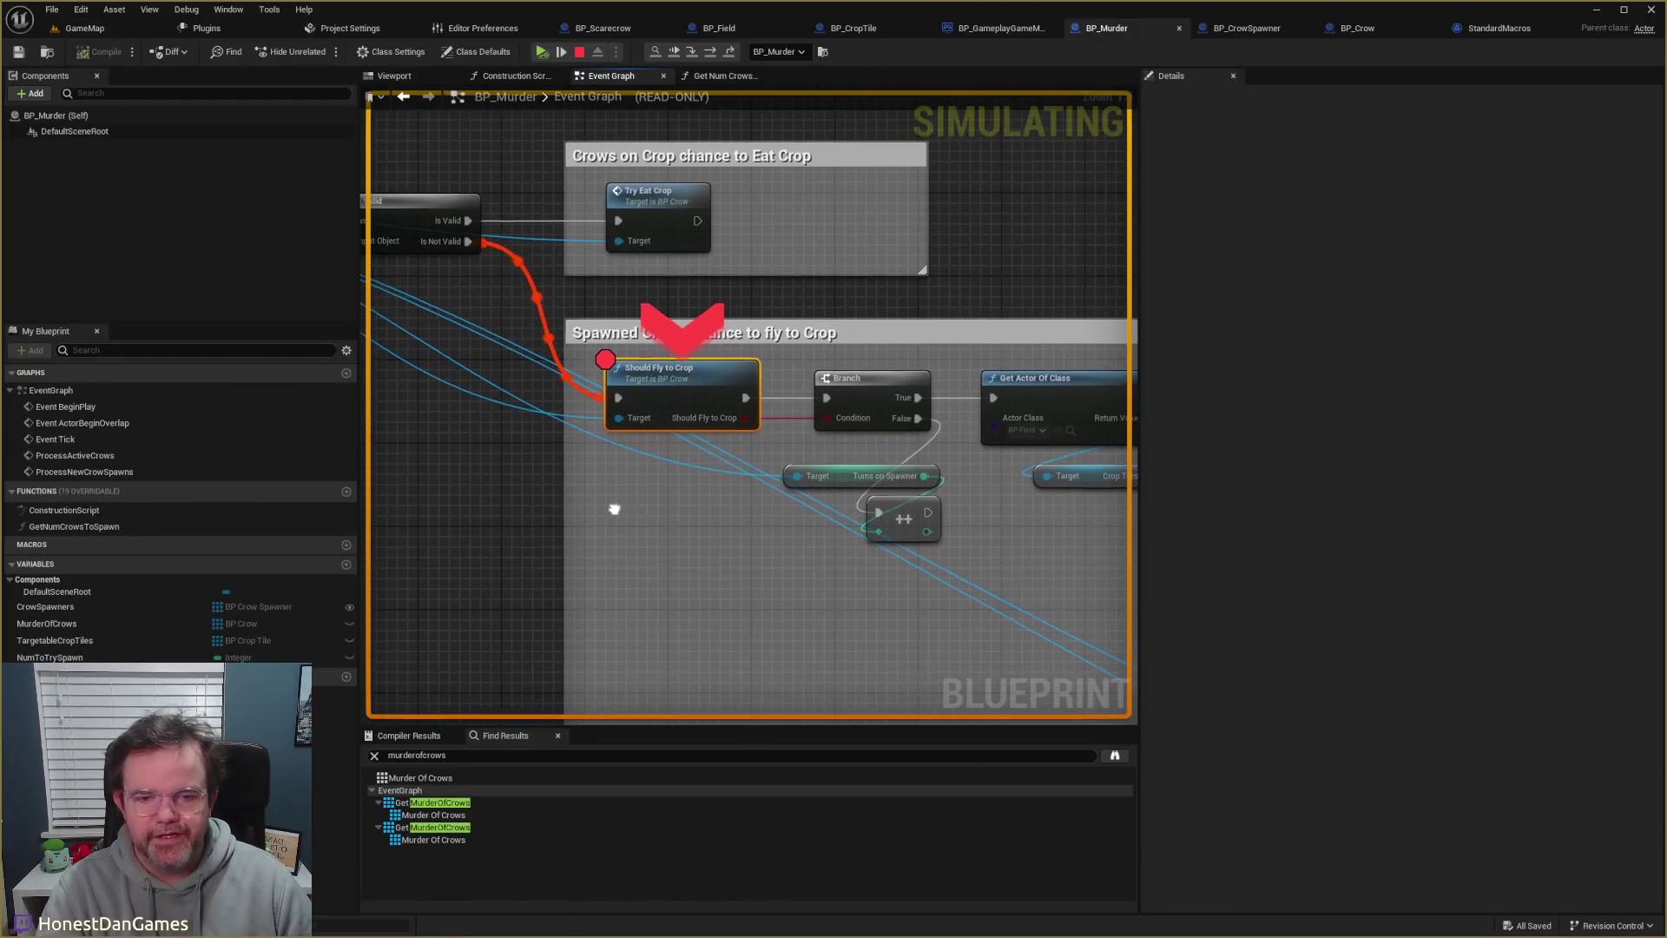
key(F11)
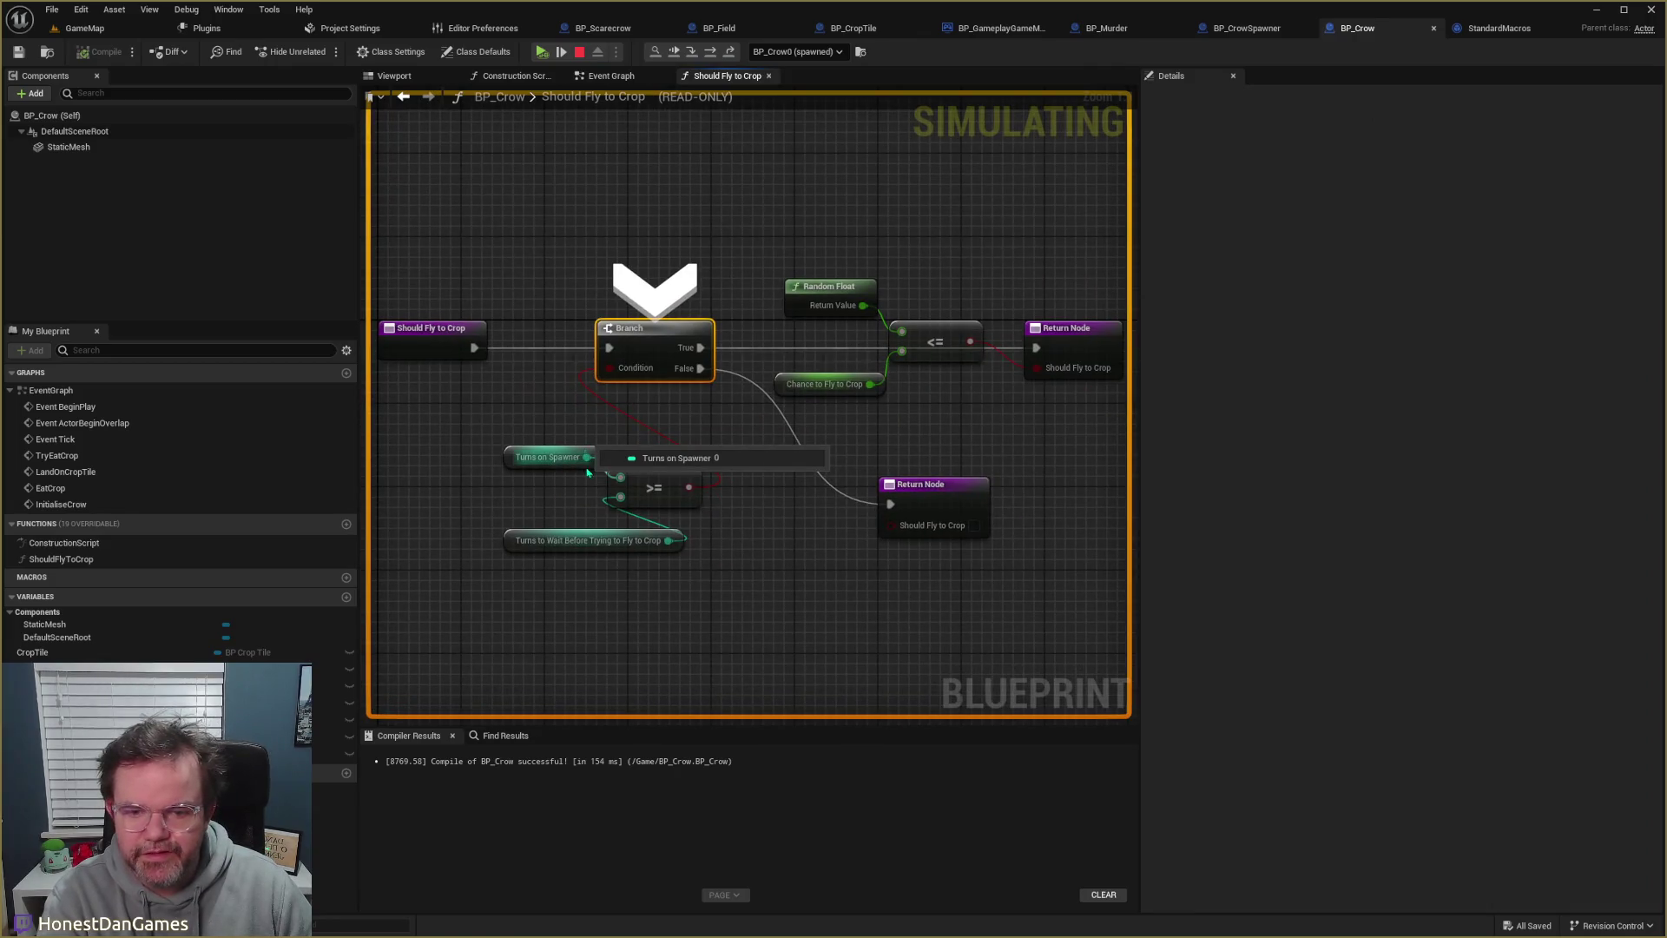
mouse_move(669, 540)
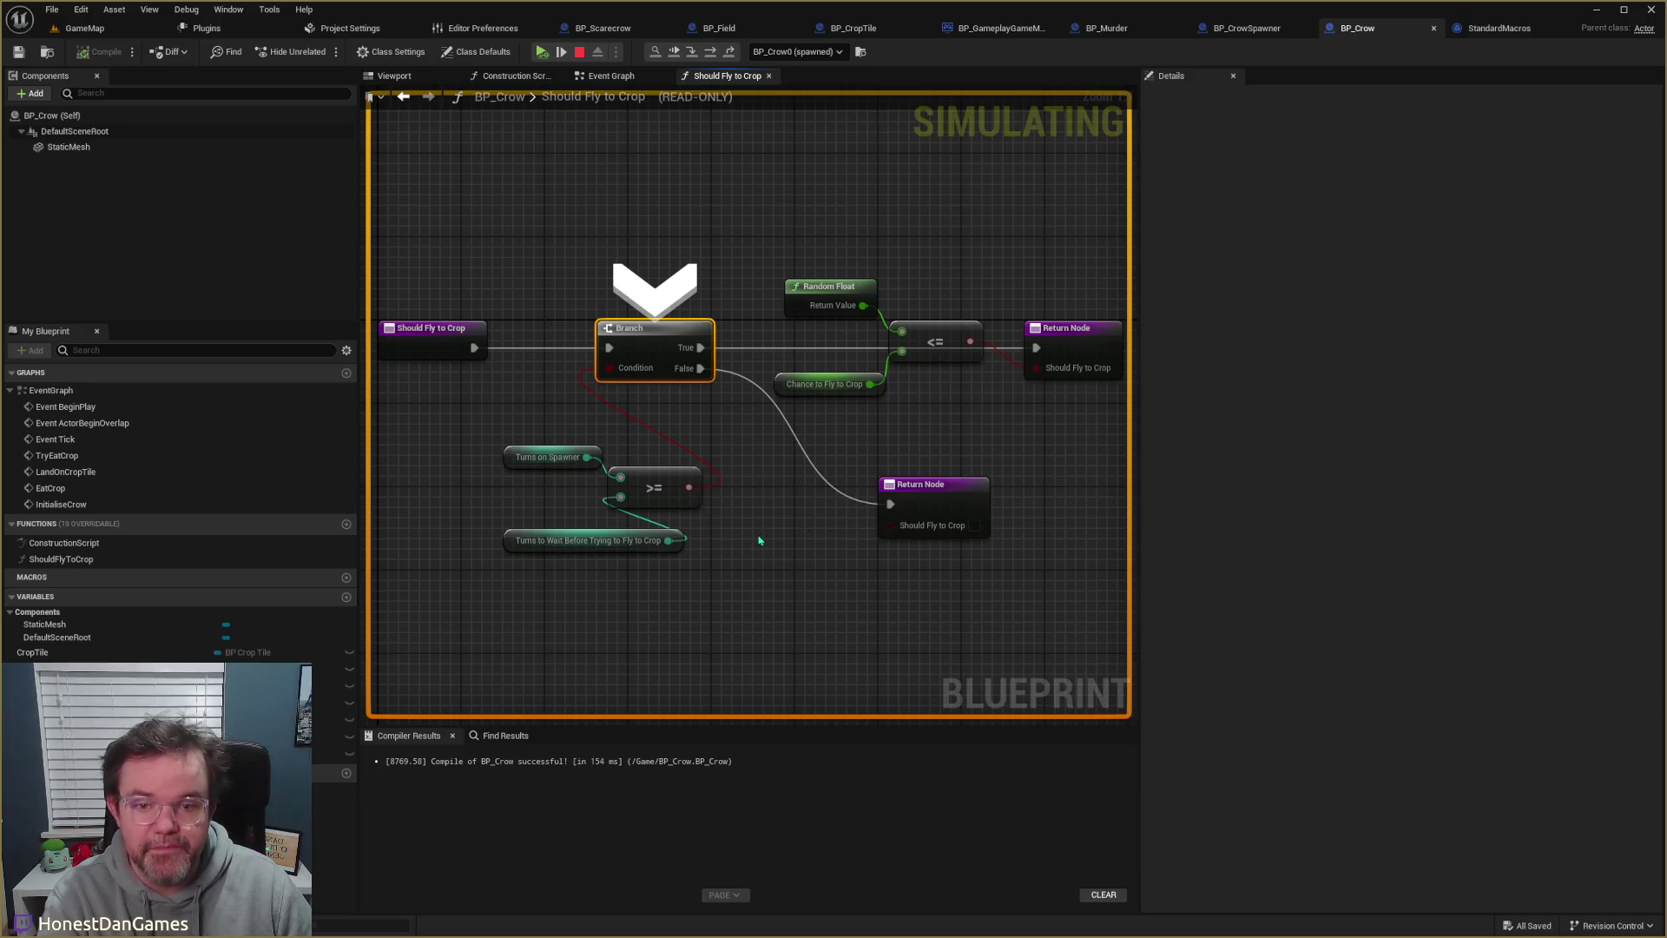
- Step through Should Fly to Crop to its return and back out to BP_Murder's Branch
key(F11)
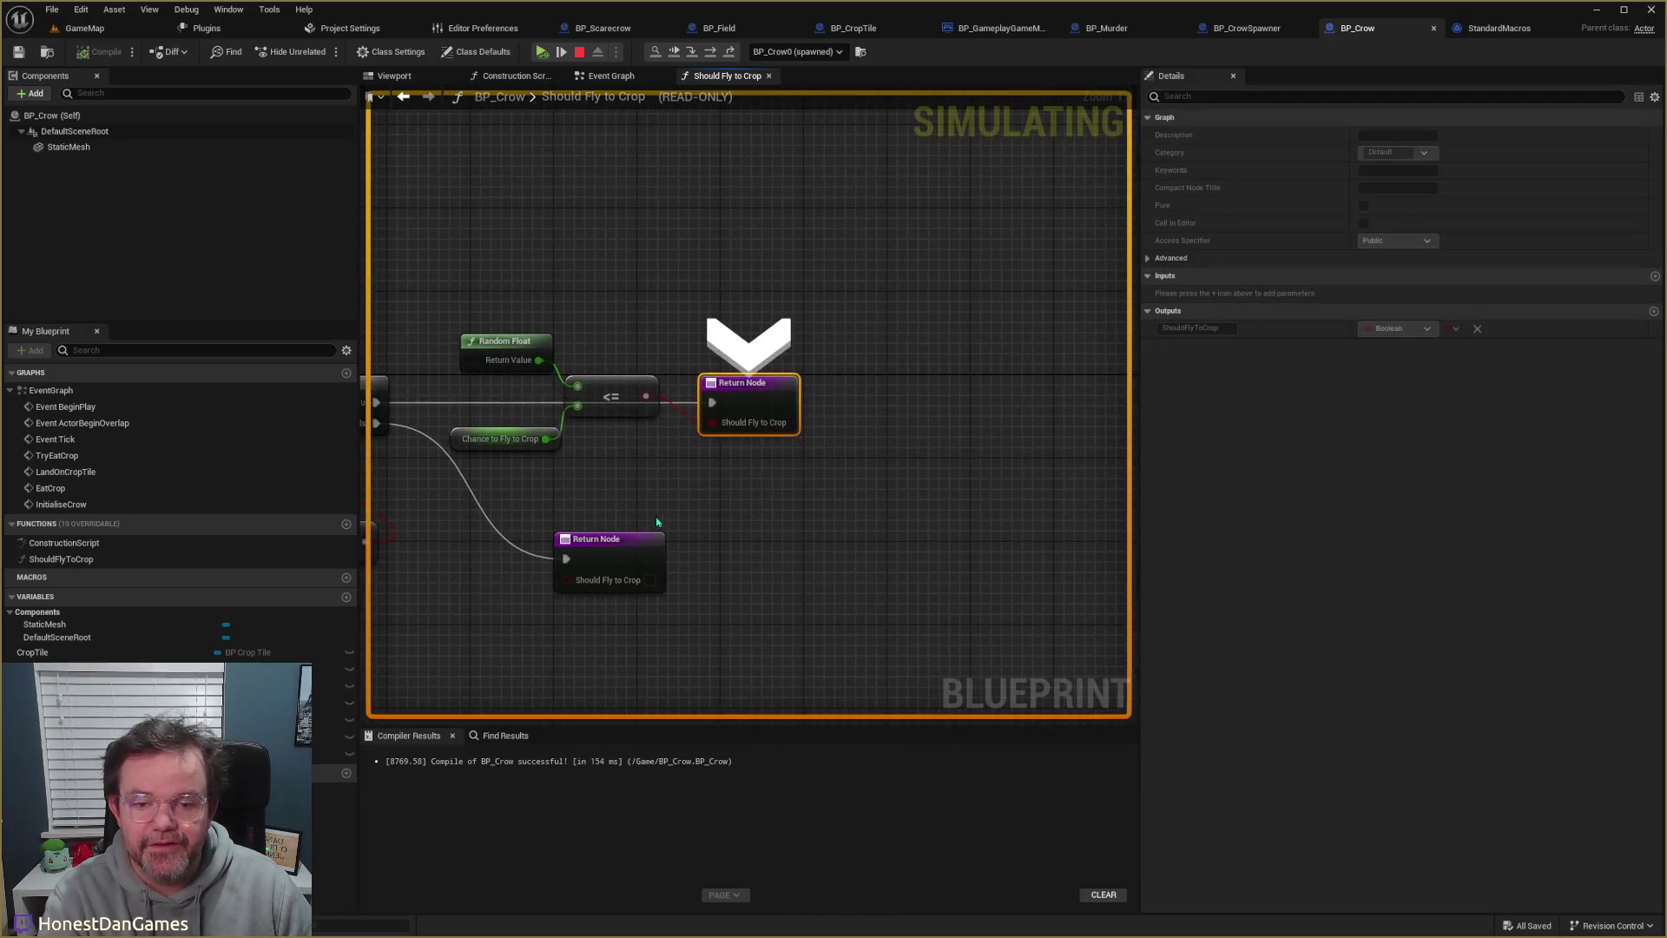
mouse_move(708, 407)
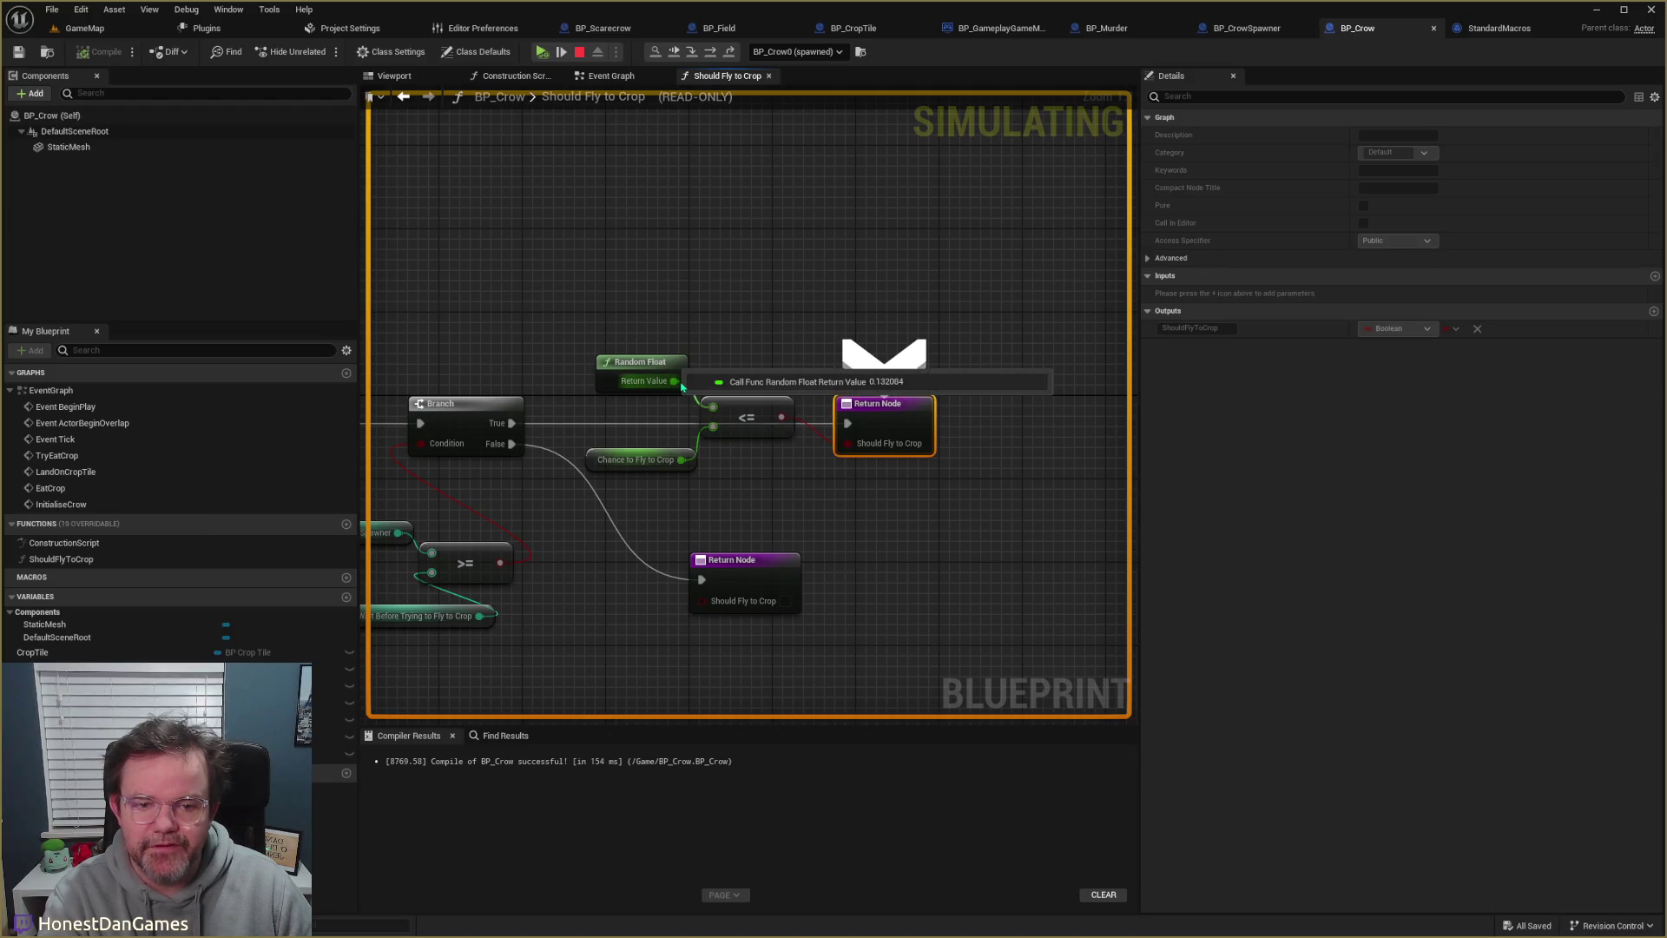
mouse_move(683, 459)
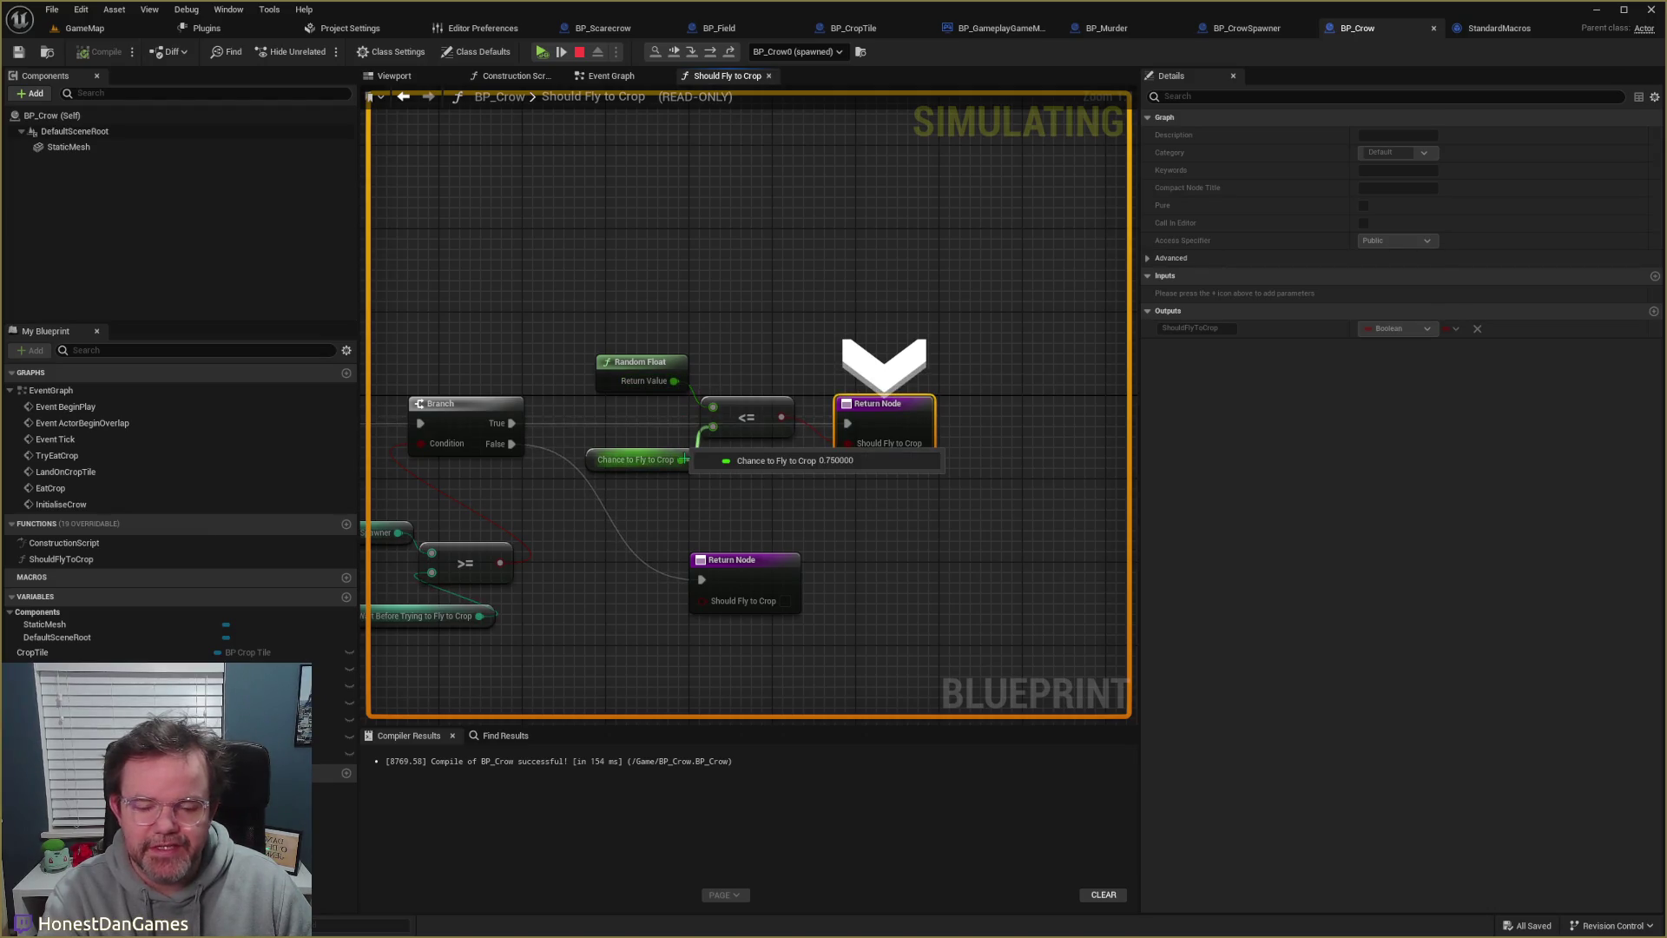
mouse_move(848, 443)
key(F11)
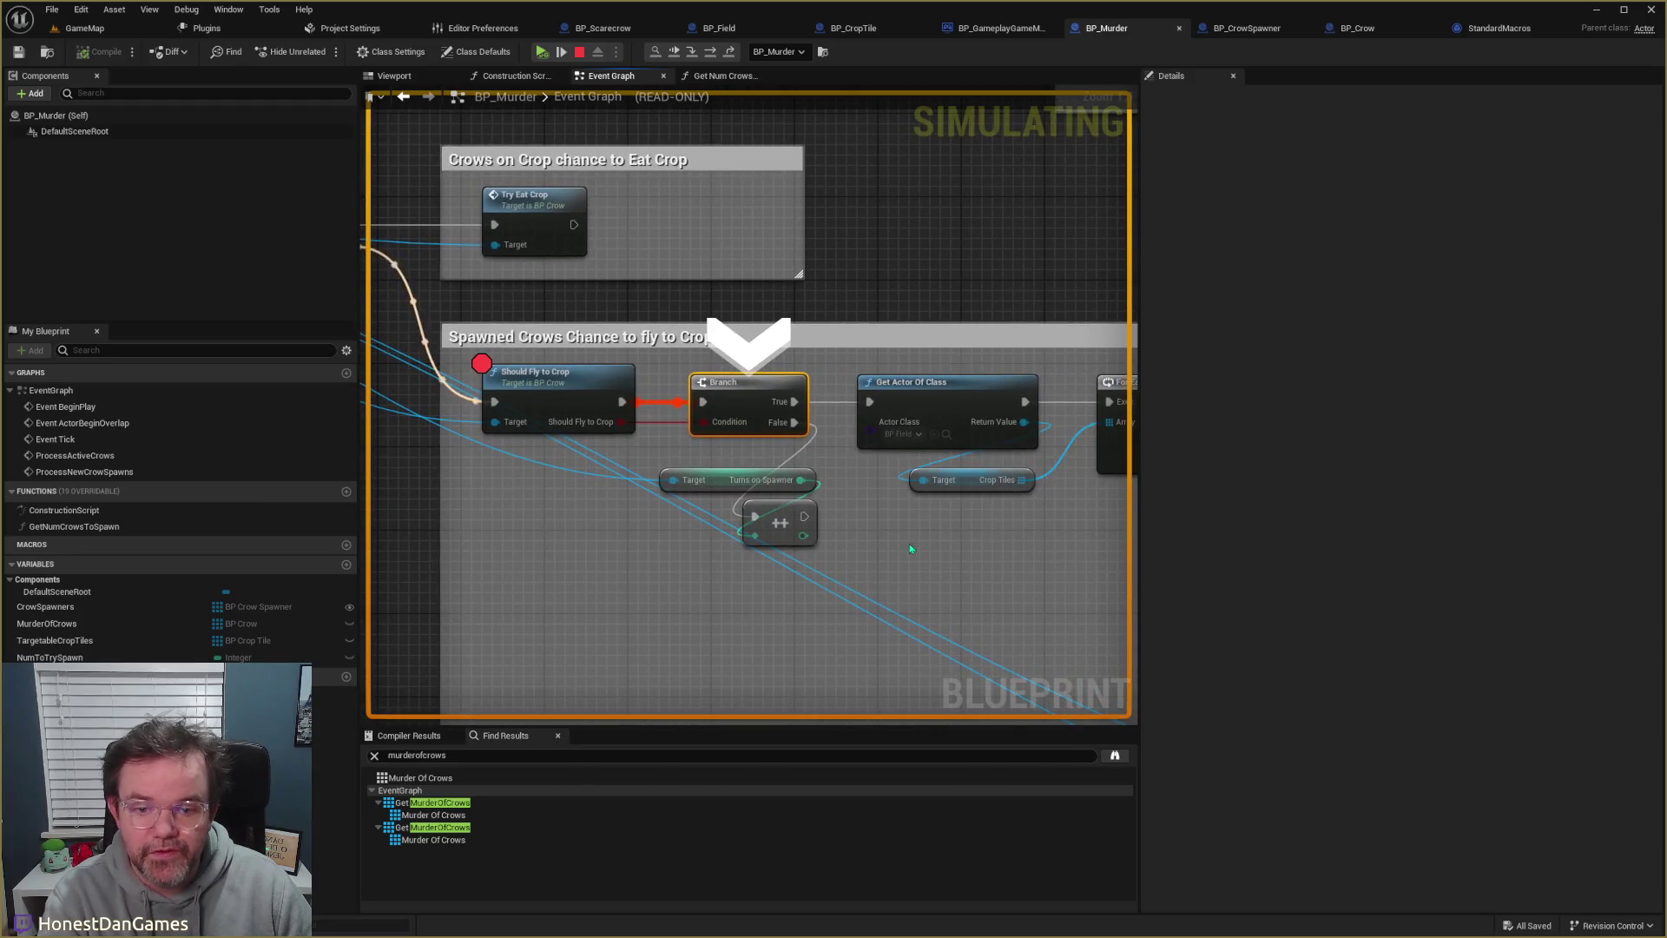
- Step on to the For Each Loop and put a breakpoint on the Branch after IS VALID INDEX
drag(913, 560, 742, 504)
key(F11)
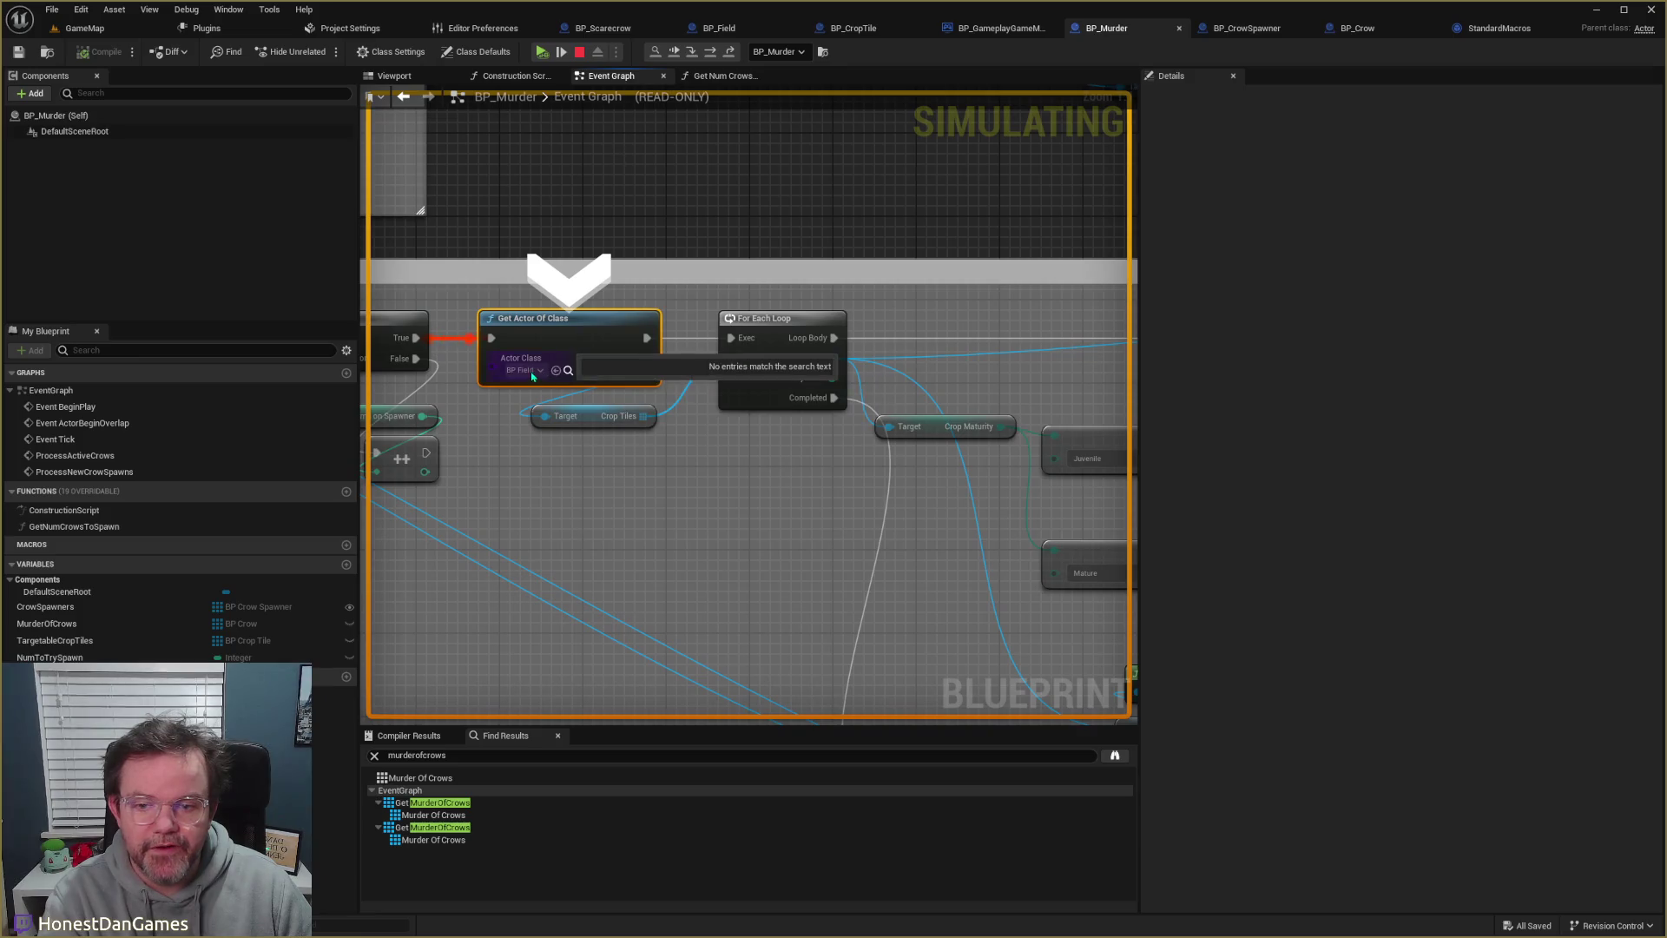
key(F11)
drag(704, 491, 491, 394)
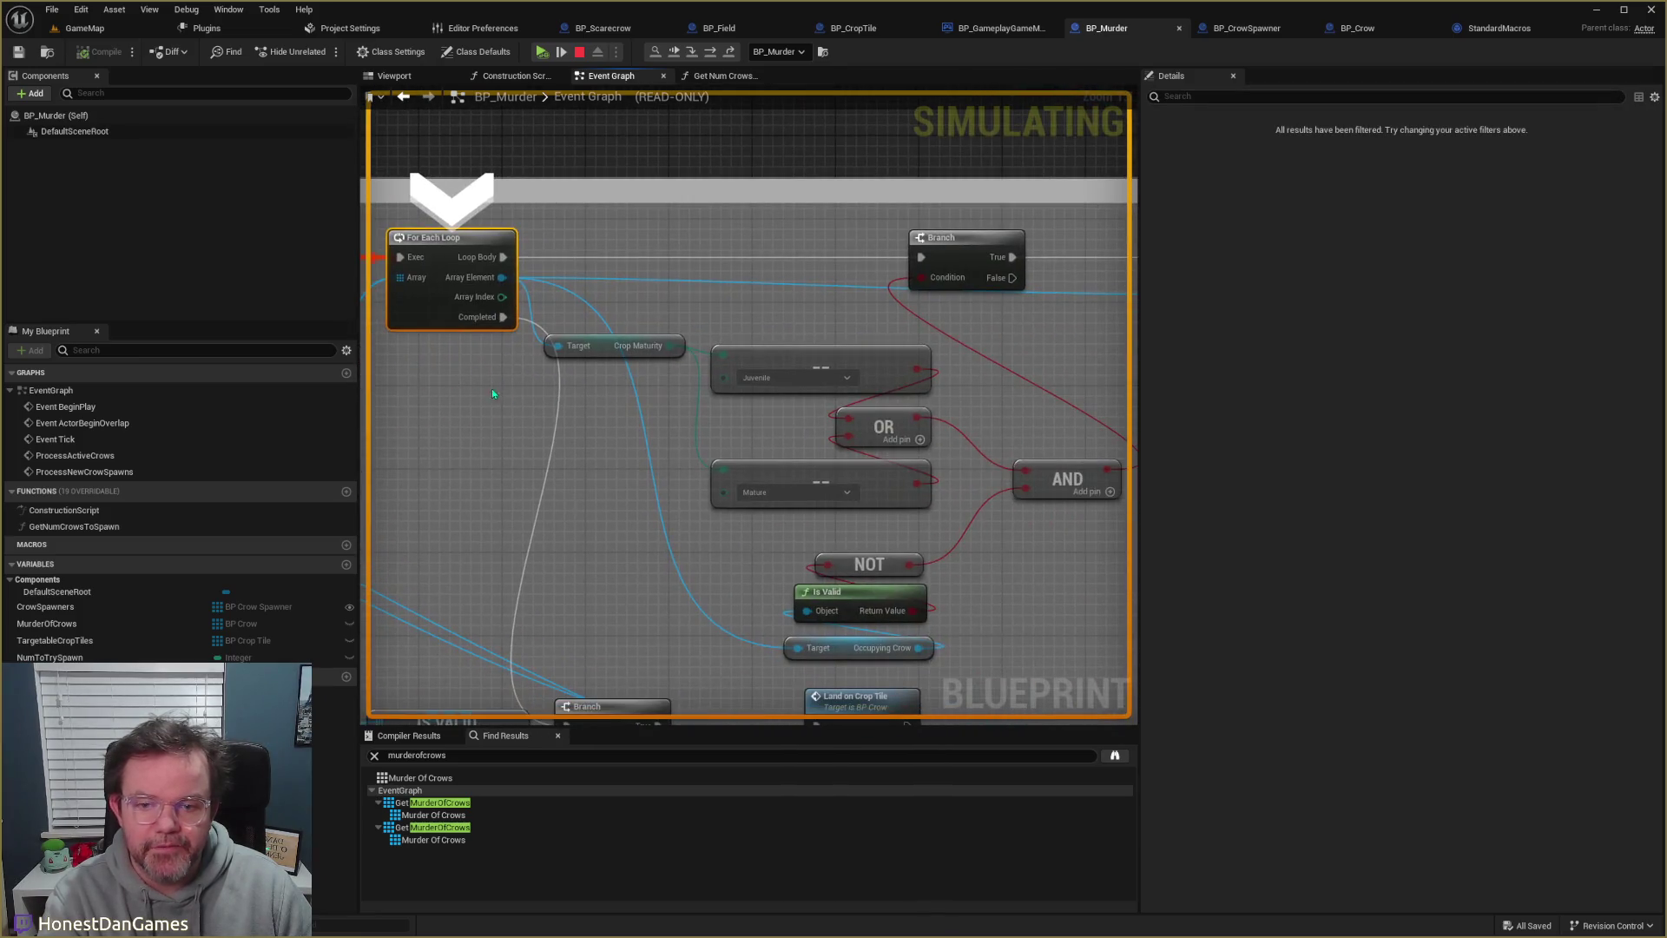
scroll(545, 413, down, 3)
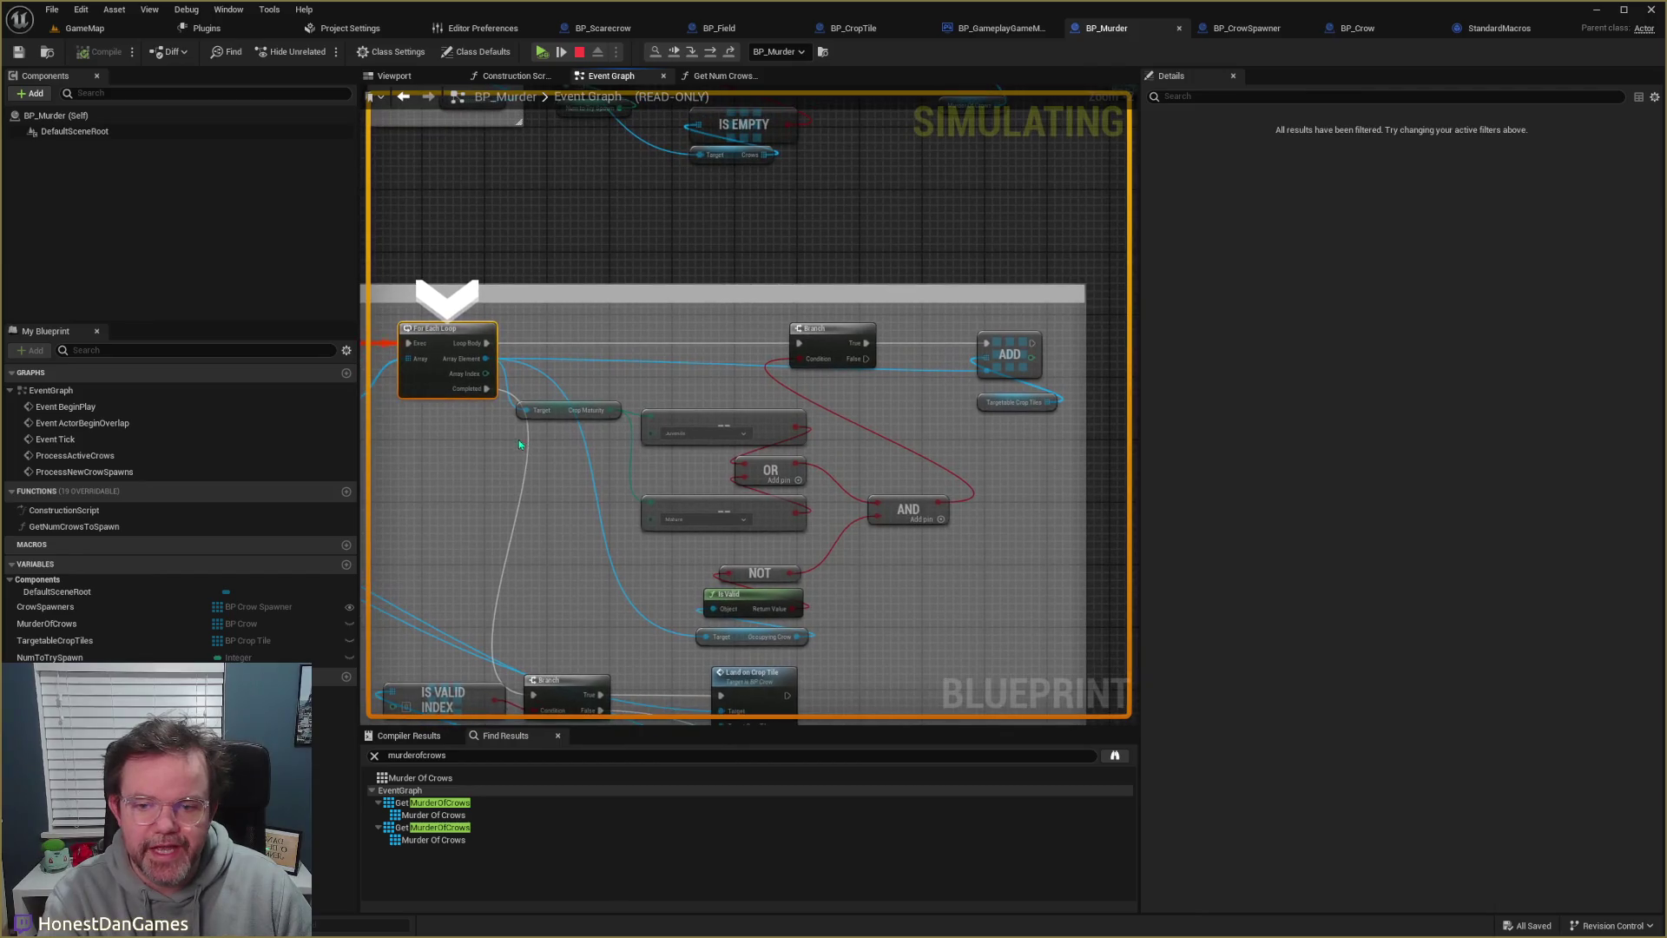
drag(484, 443, 520, 276)
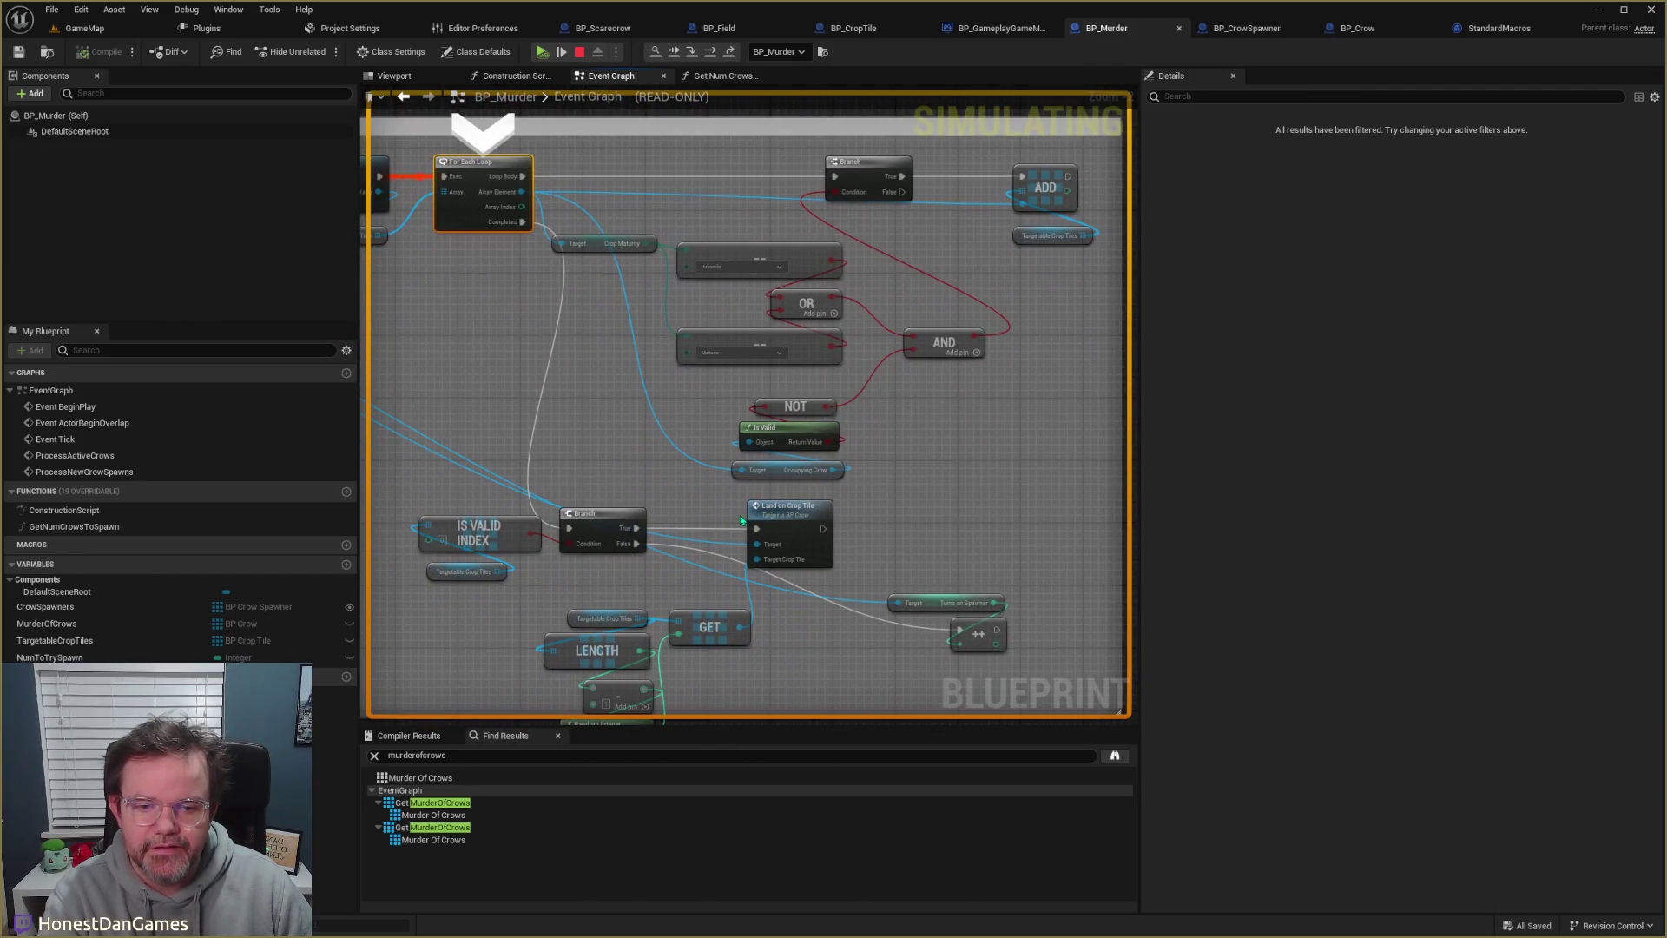
click(608, 514)
key(F9)
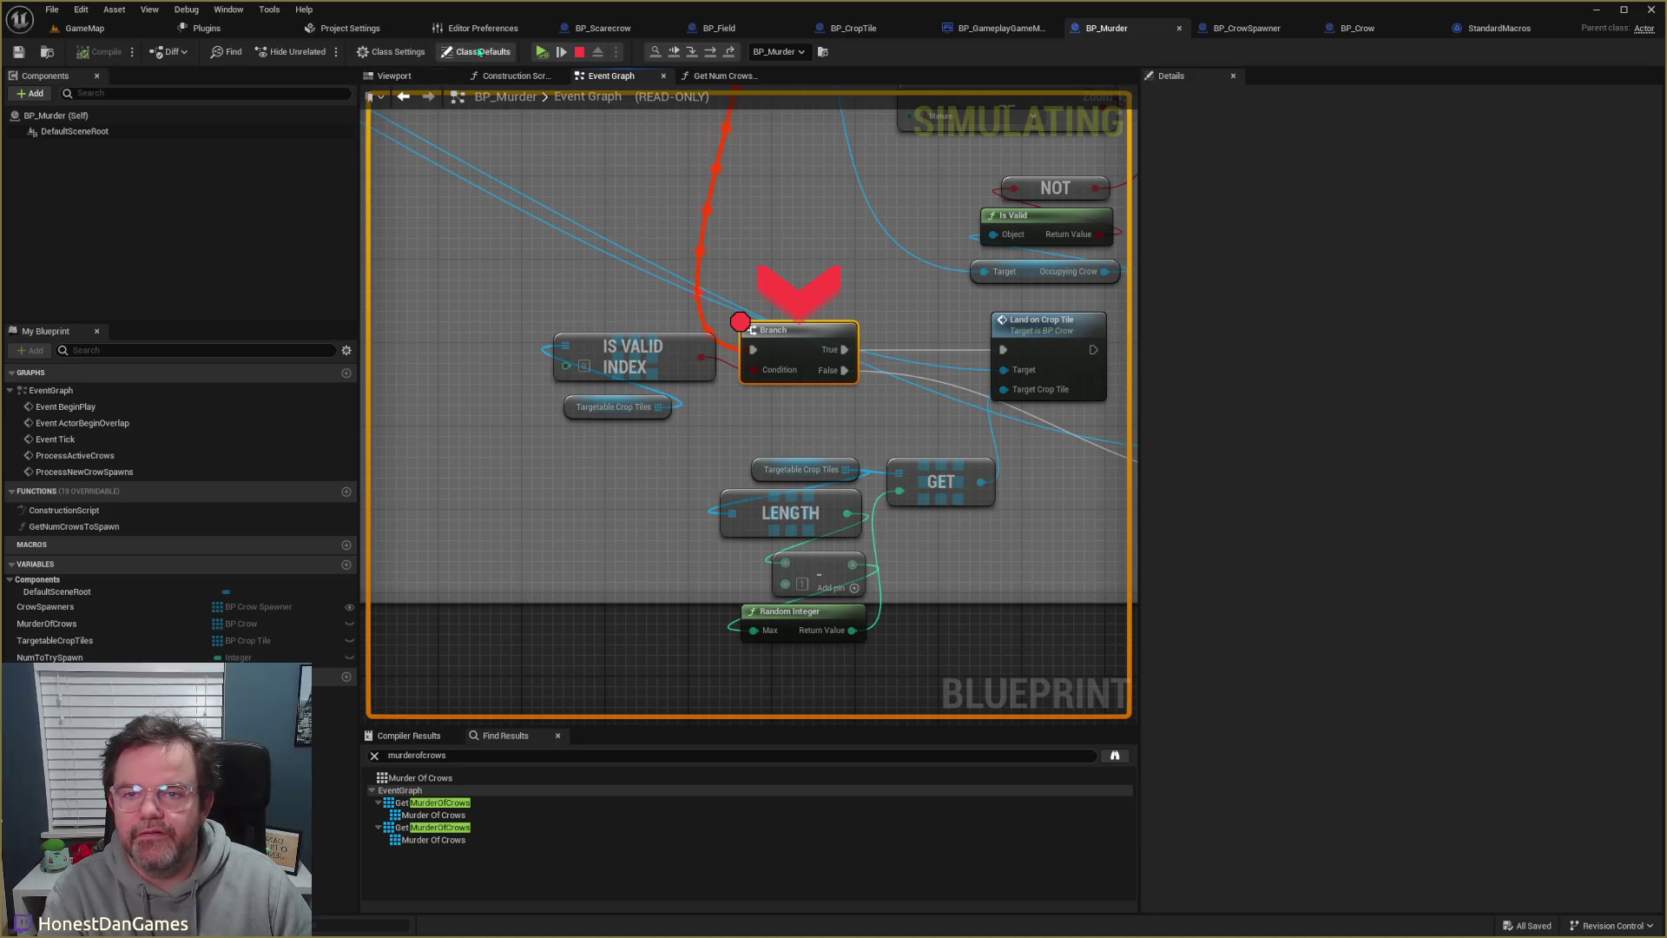
- Resume the game repeatedly past the breakpoints until Should Fly to Crop is hit again
click(542, 52)
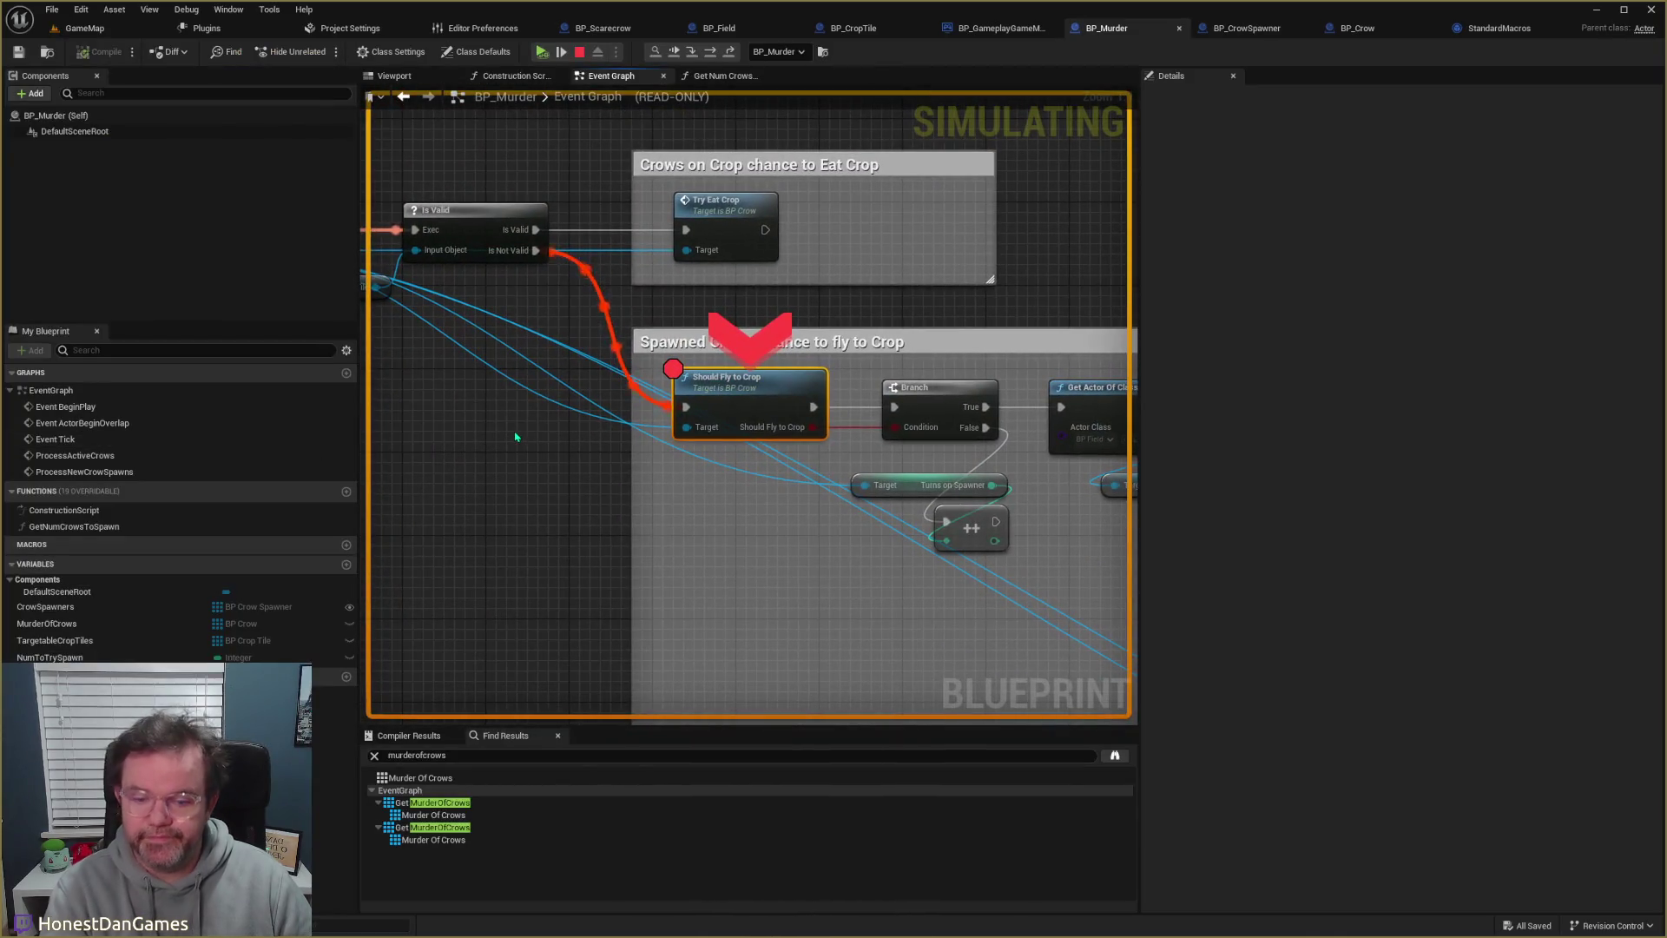
click(541, 52)
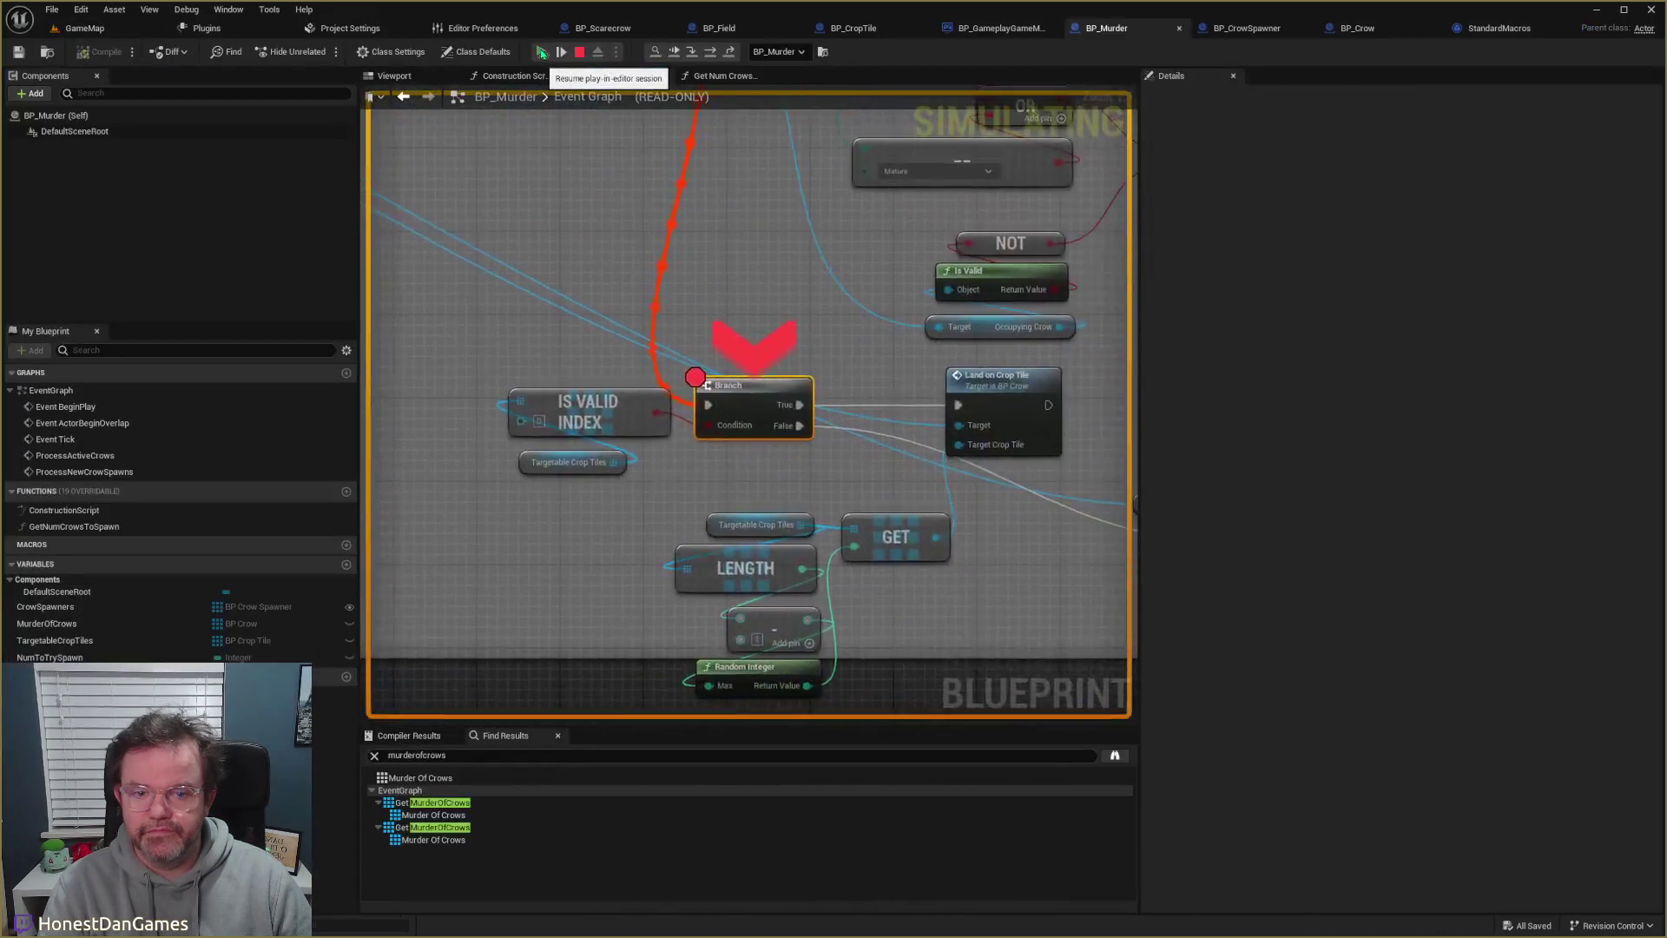
click(541, 51)
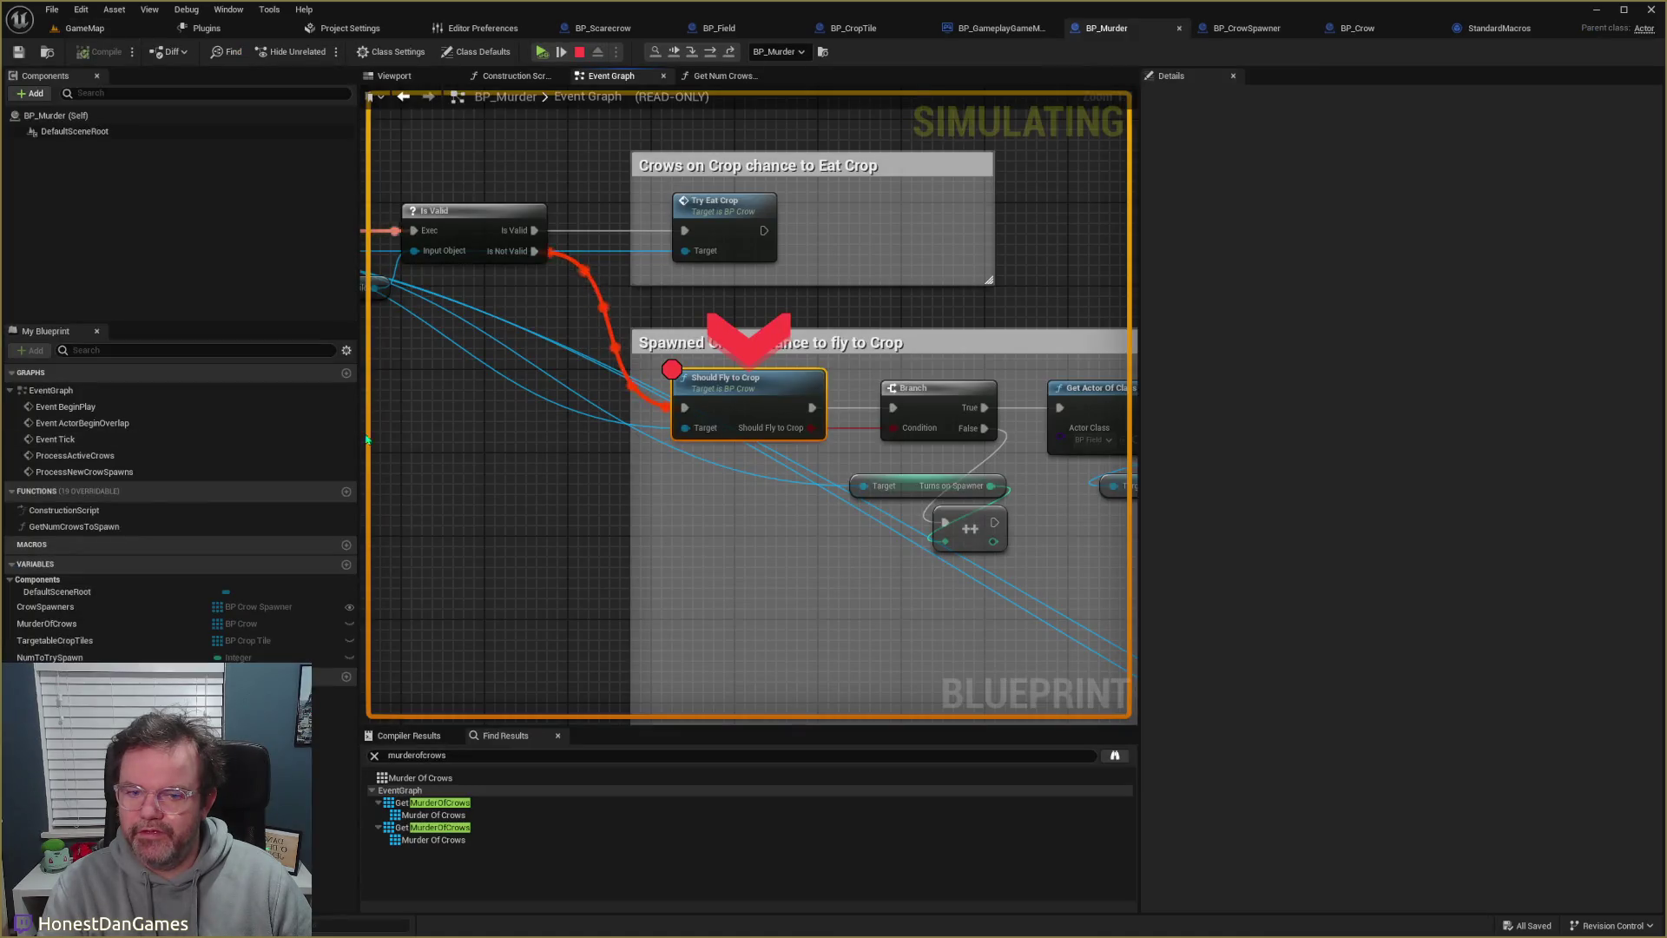
click(550, 54)
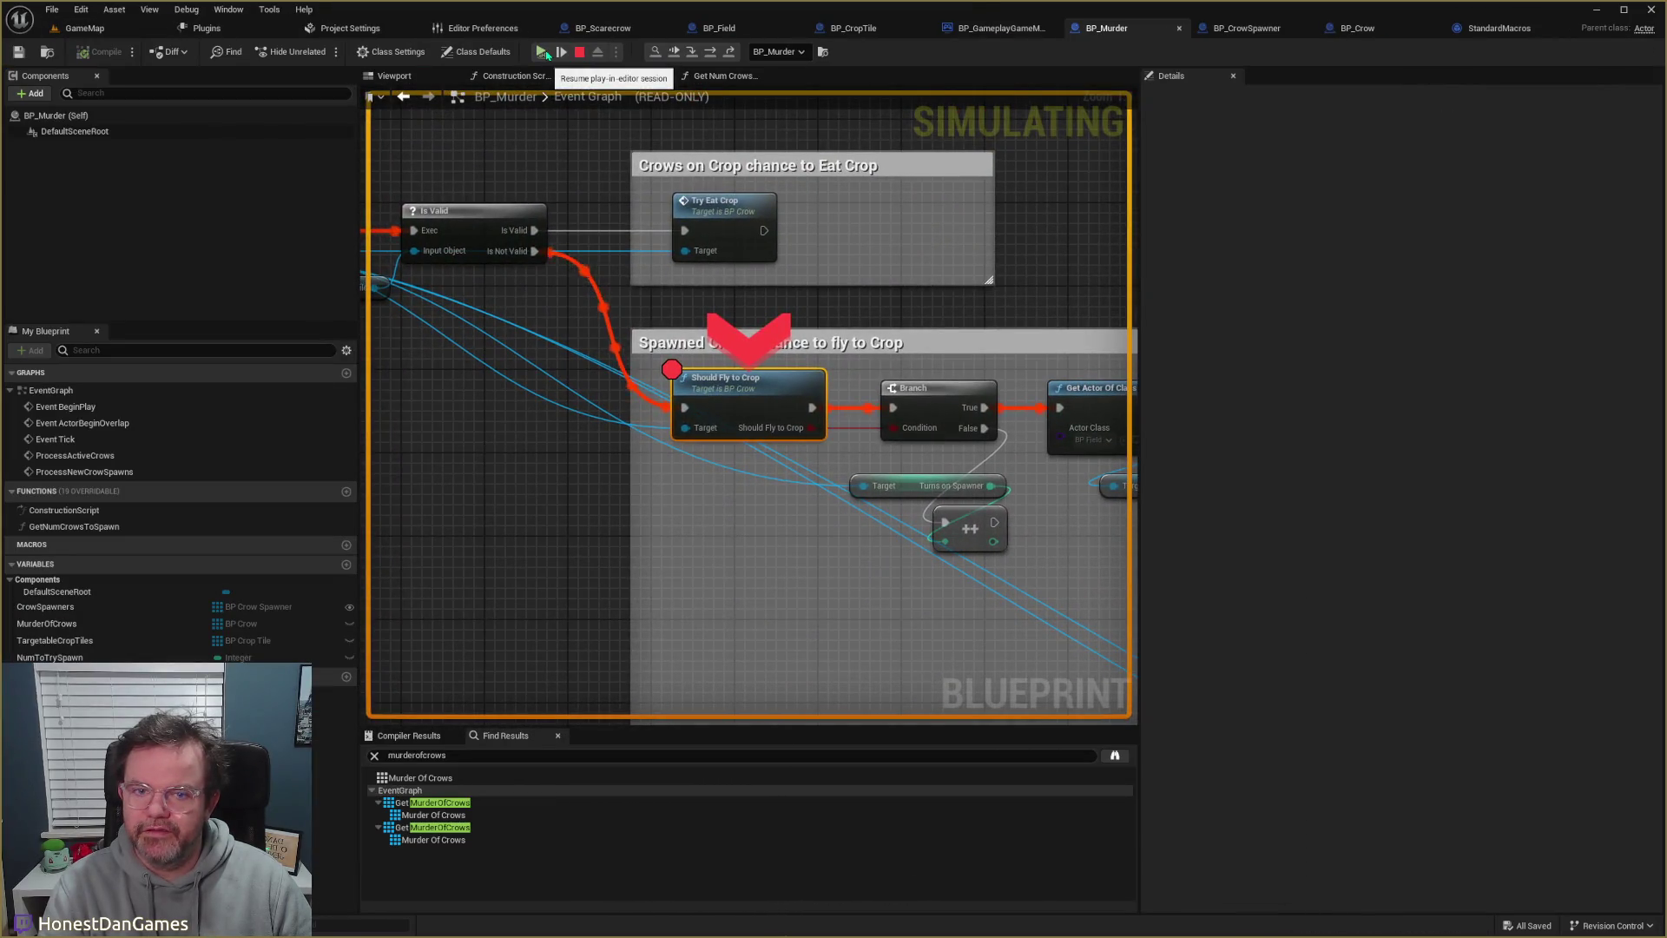
click(547, 54)
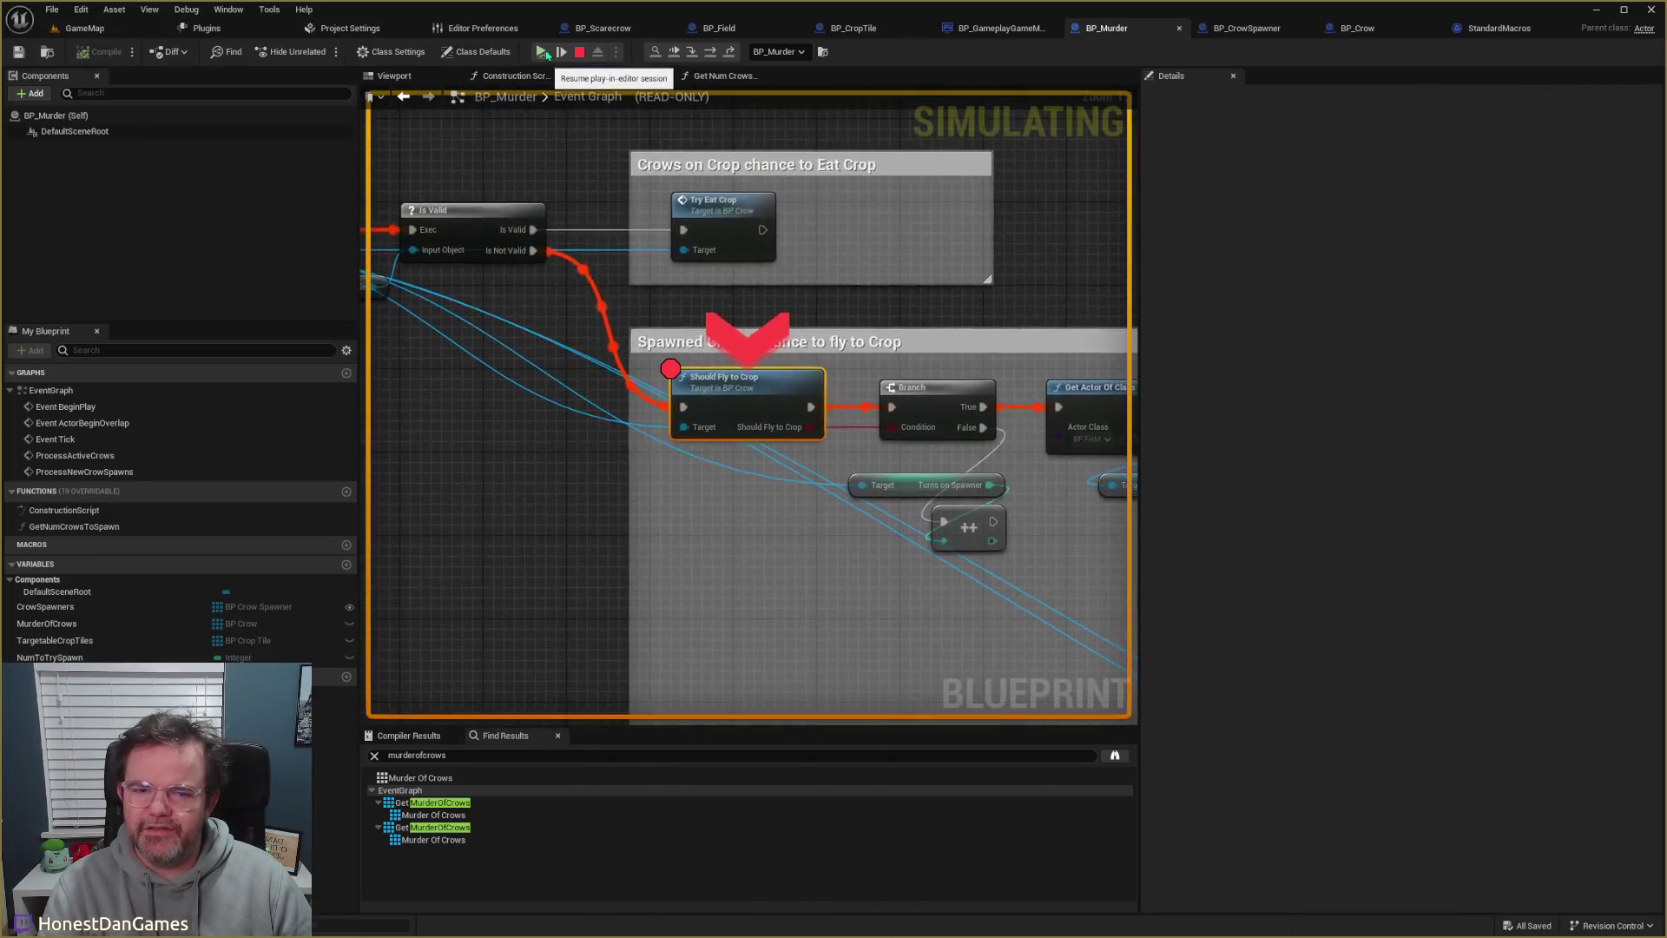
click(547, 53)
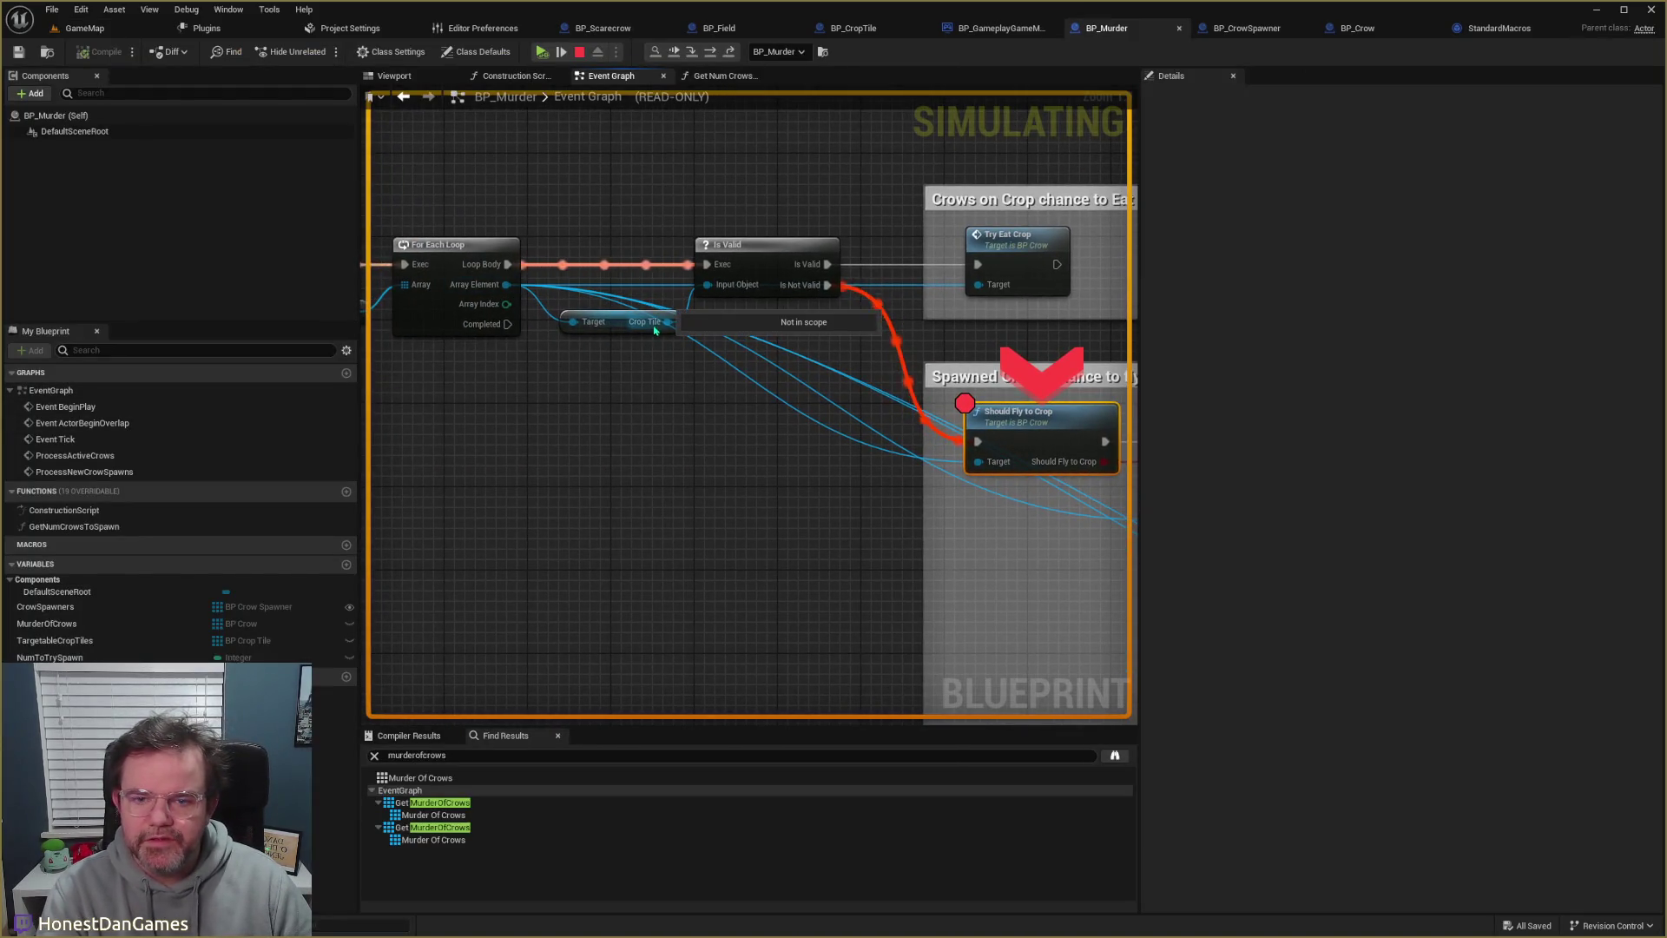
drag(655, 328, 900, 339)
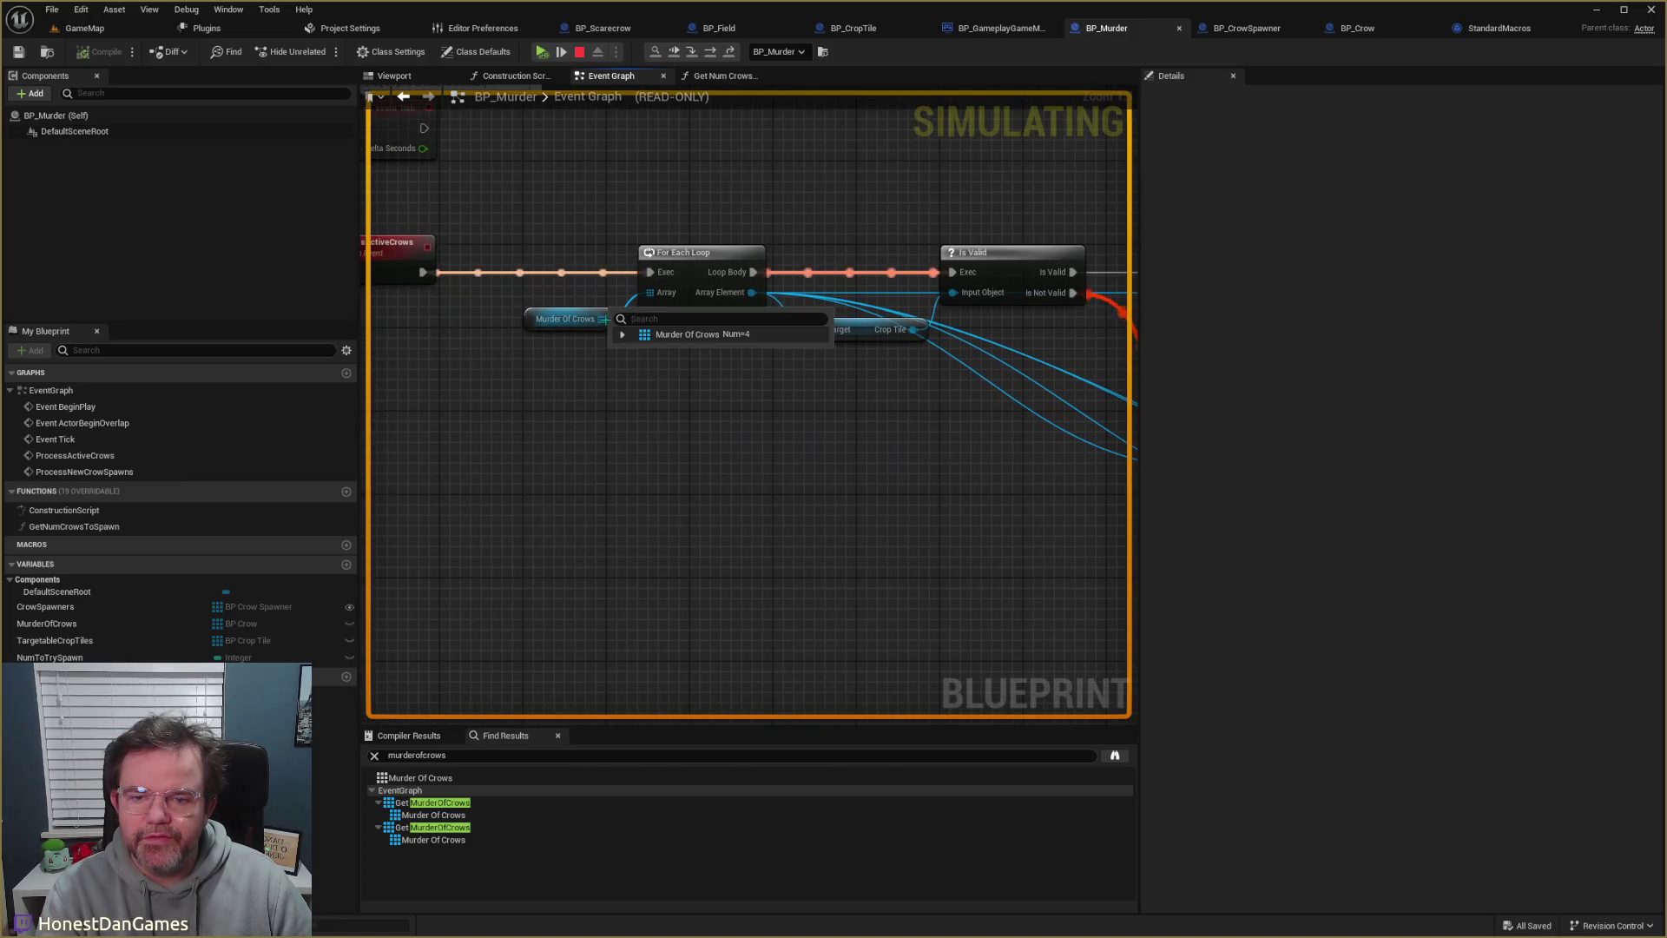
click(622, 335)
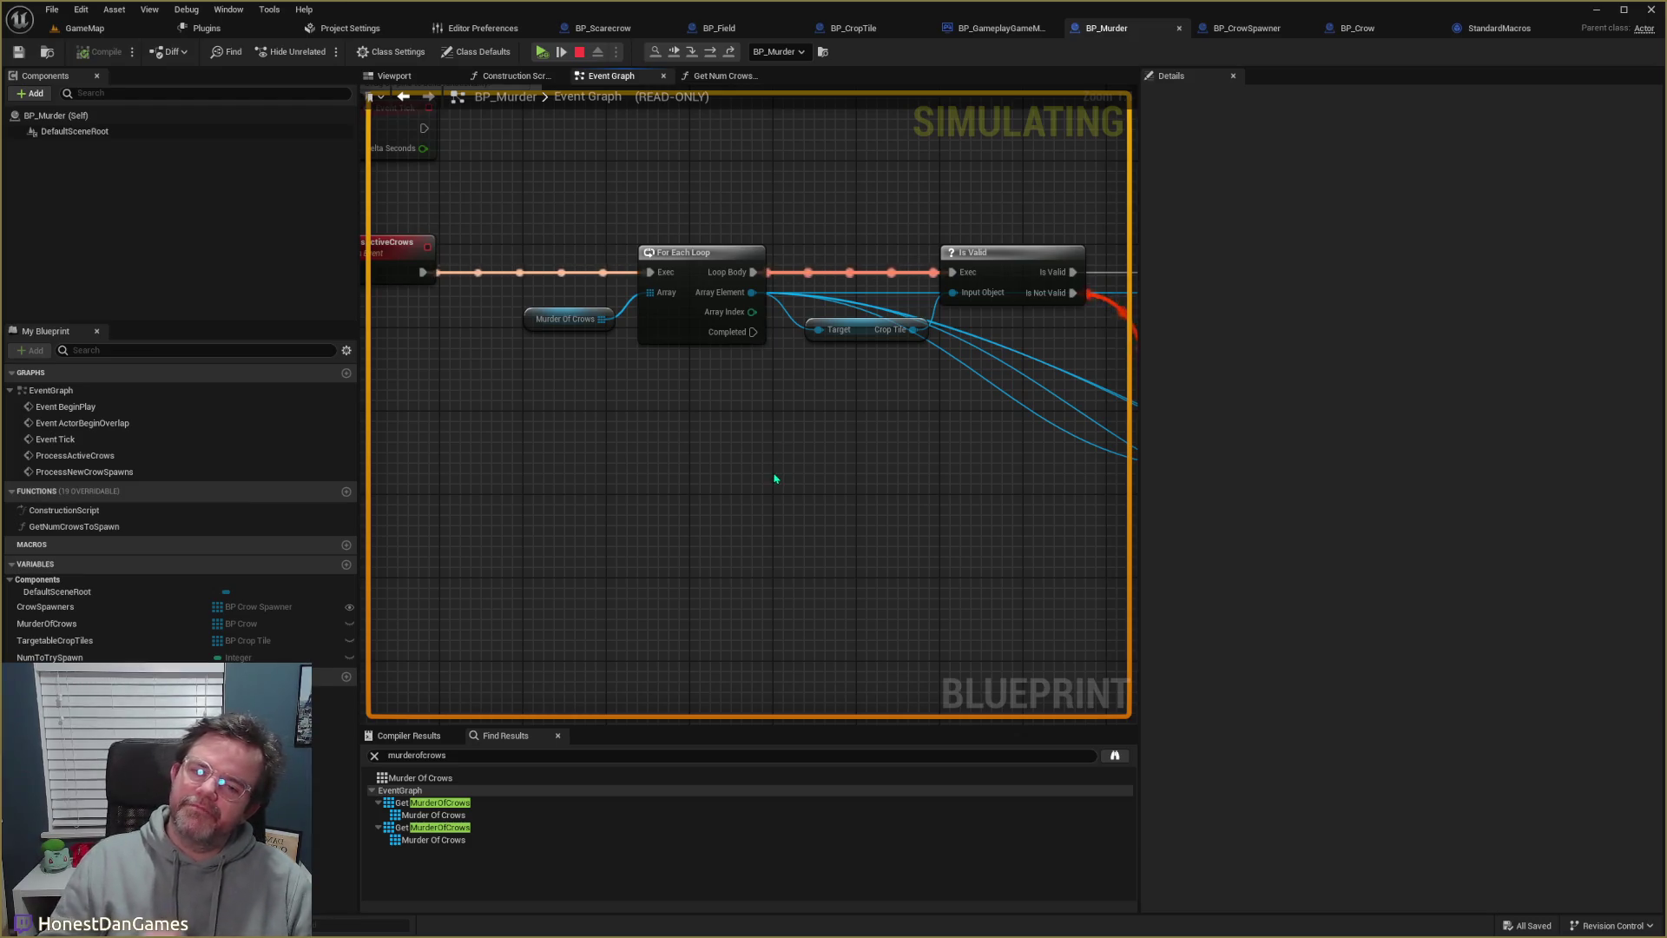
drag(781, 478, 733, 487)
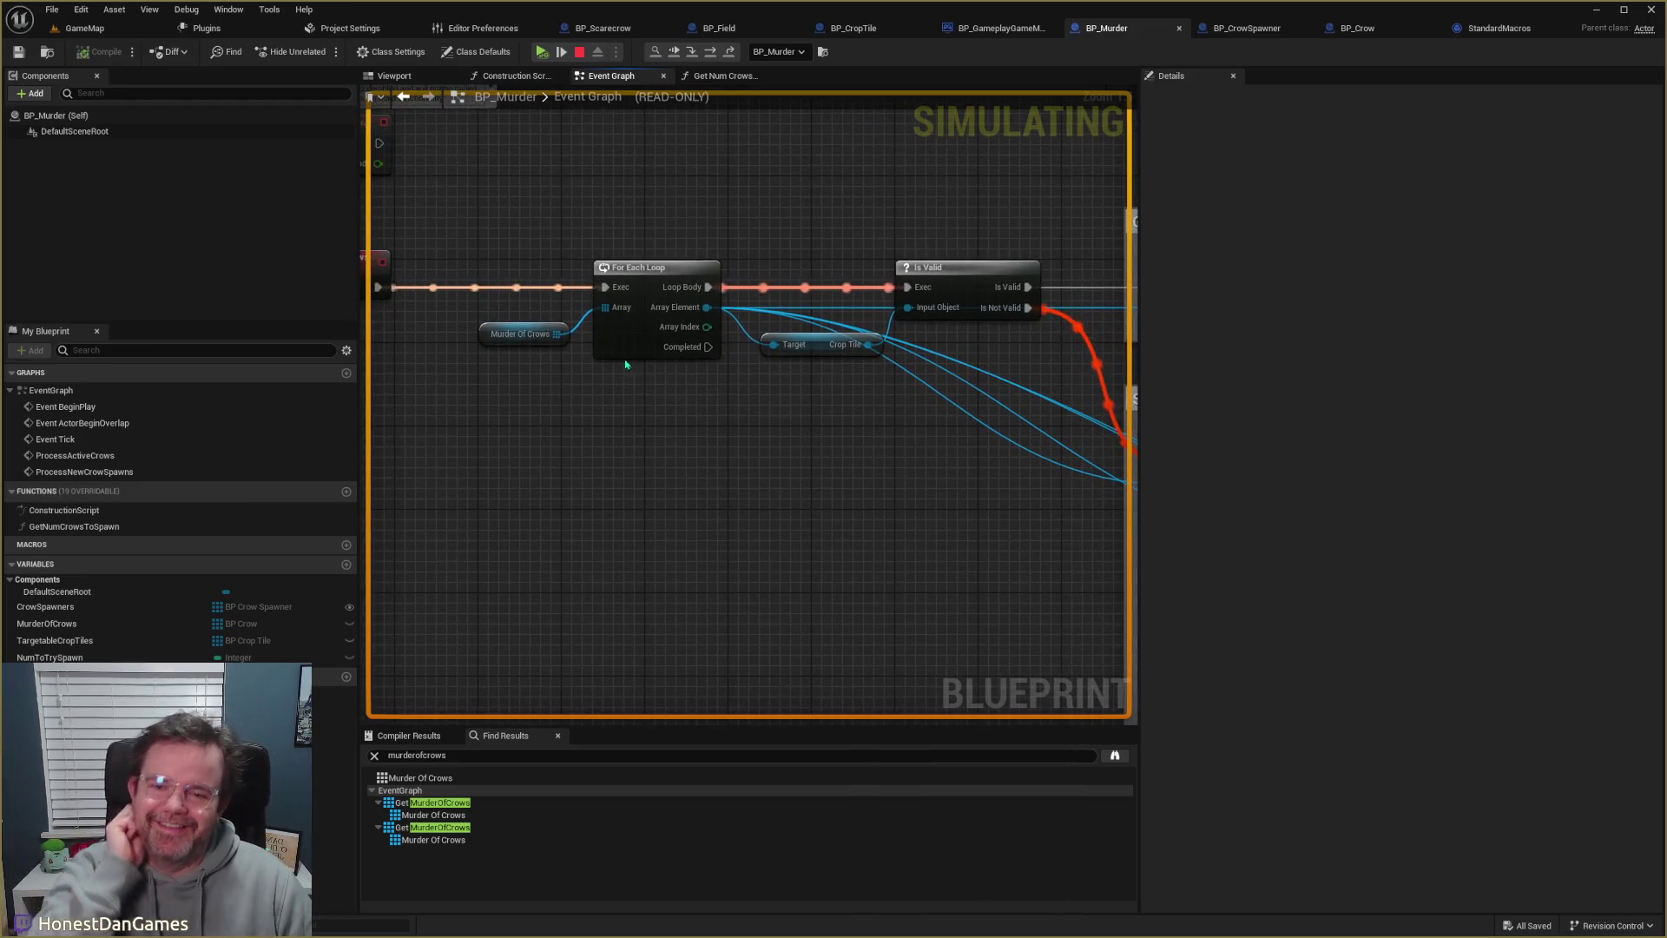
click(578, 350)
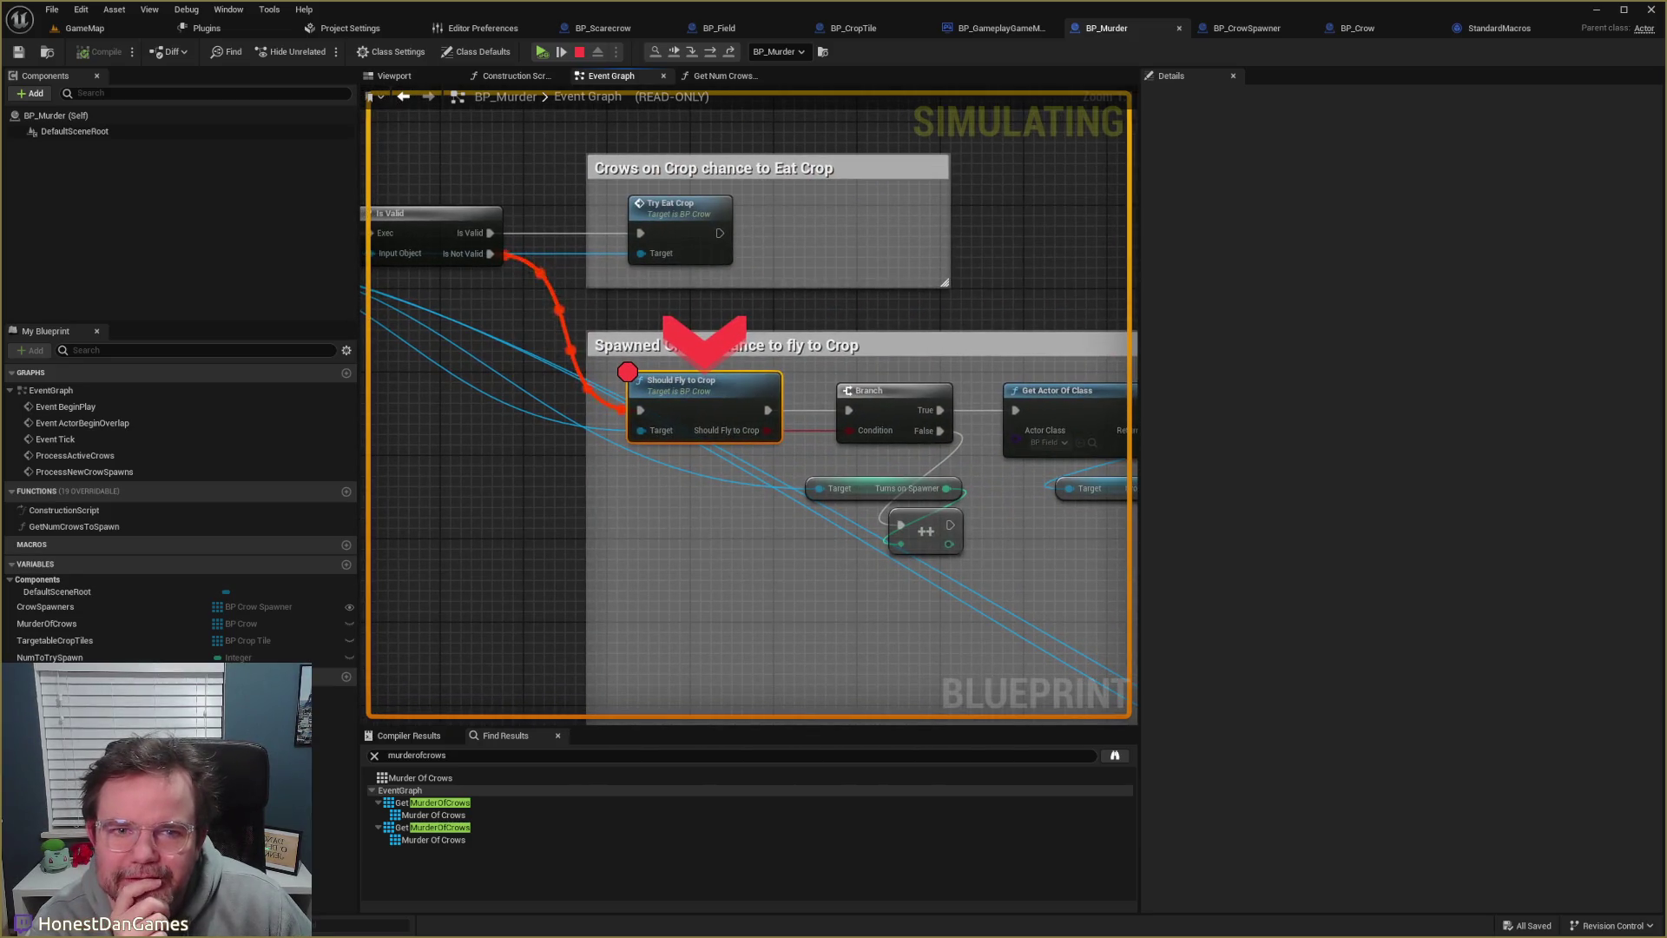
drag(338, 347, 522, 369)
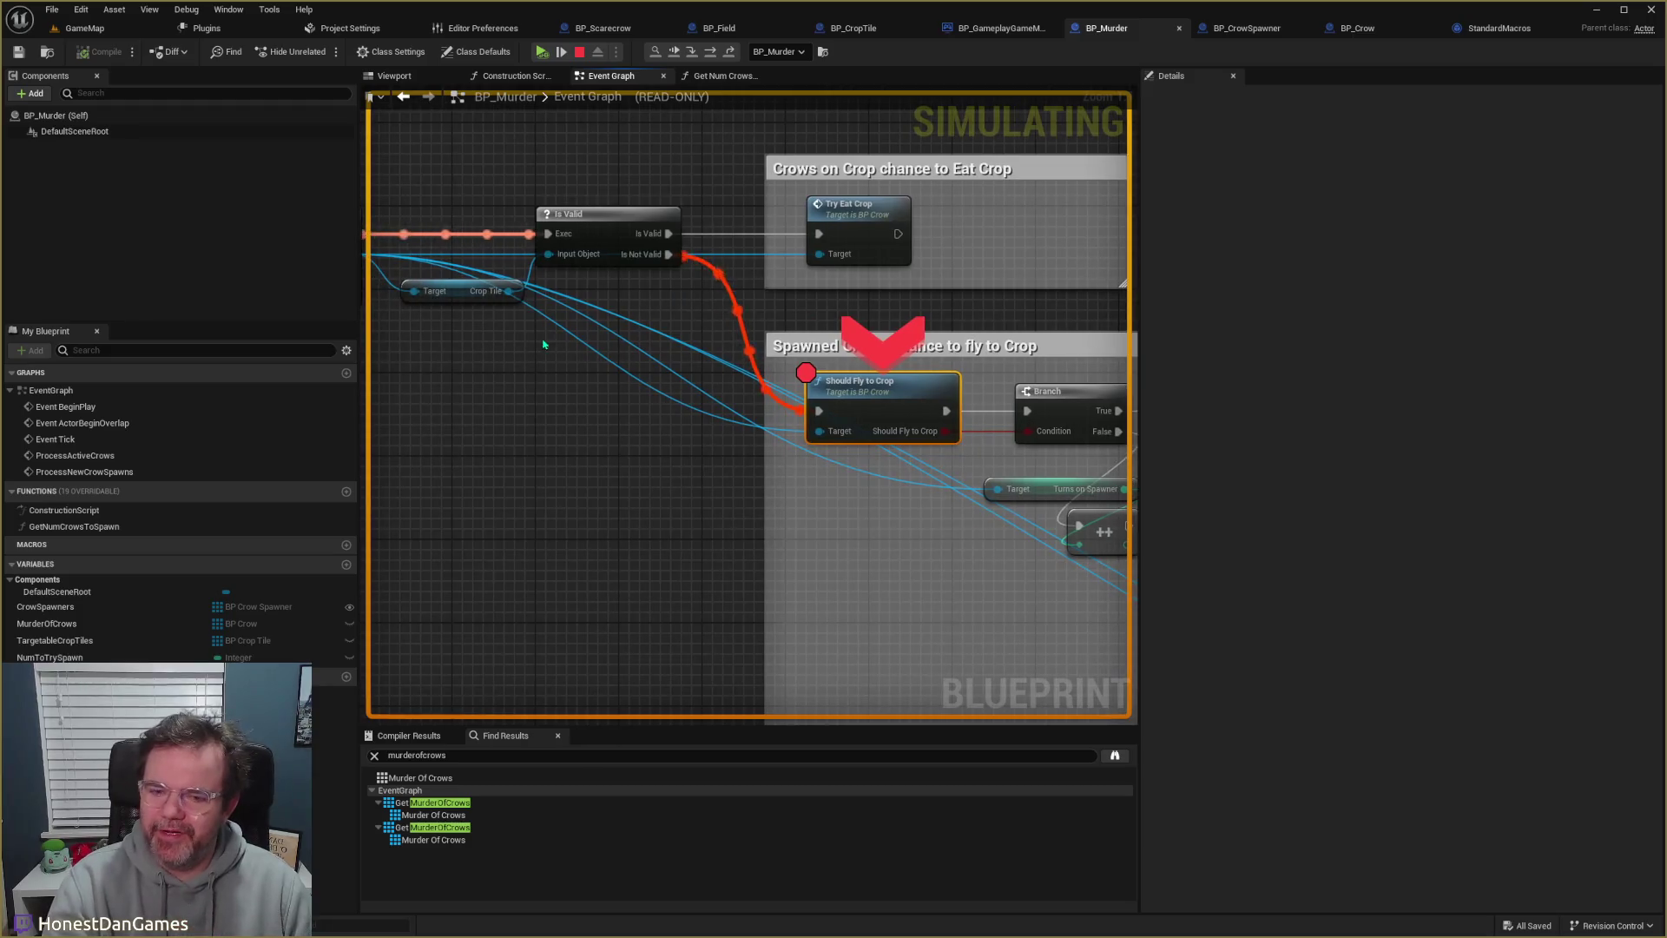
drag(654, 466, 576, 461)
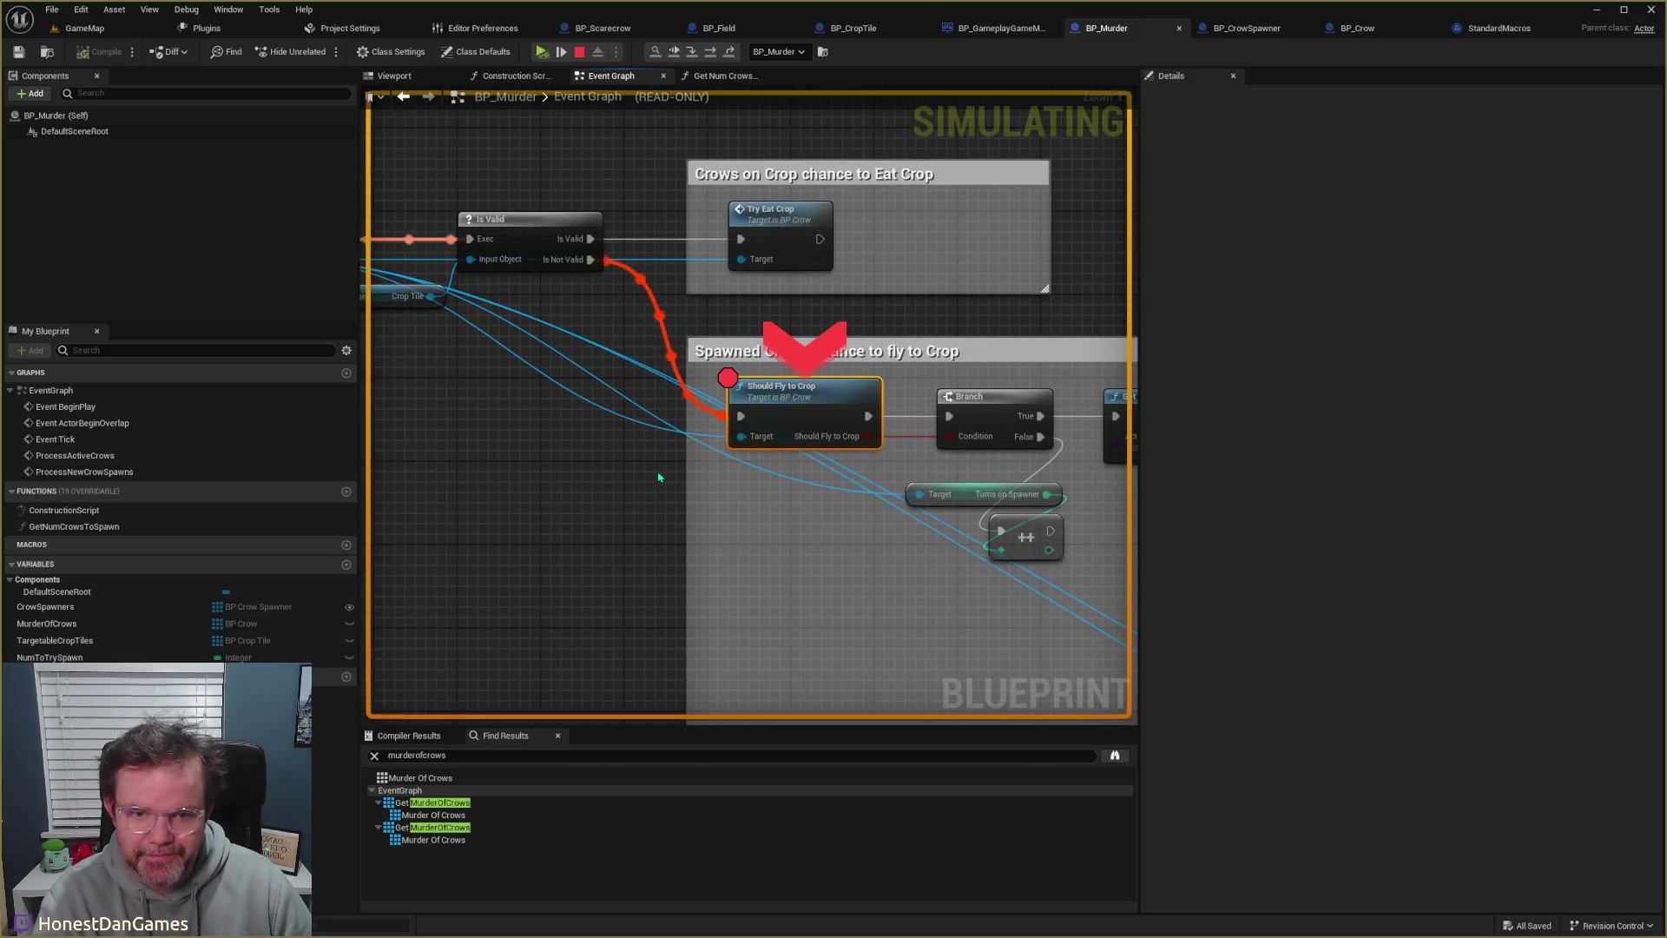
mouse_move(777, 530)
mouse_down()
mouse_move(707, 465)
mouse_move(418, 339)
mouse_move(328, 135)
mouse_move(142, 62)
mouse_up()
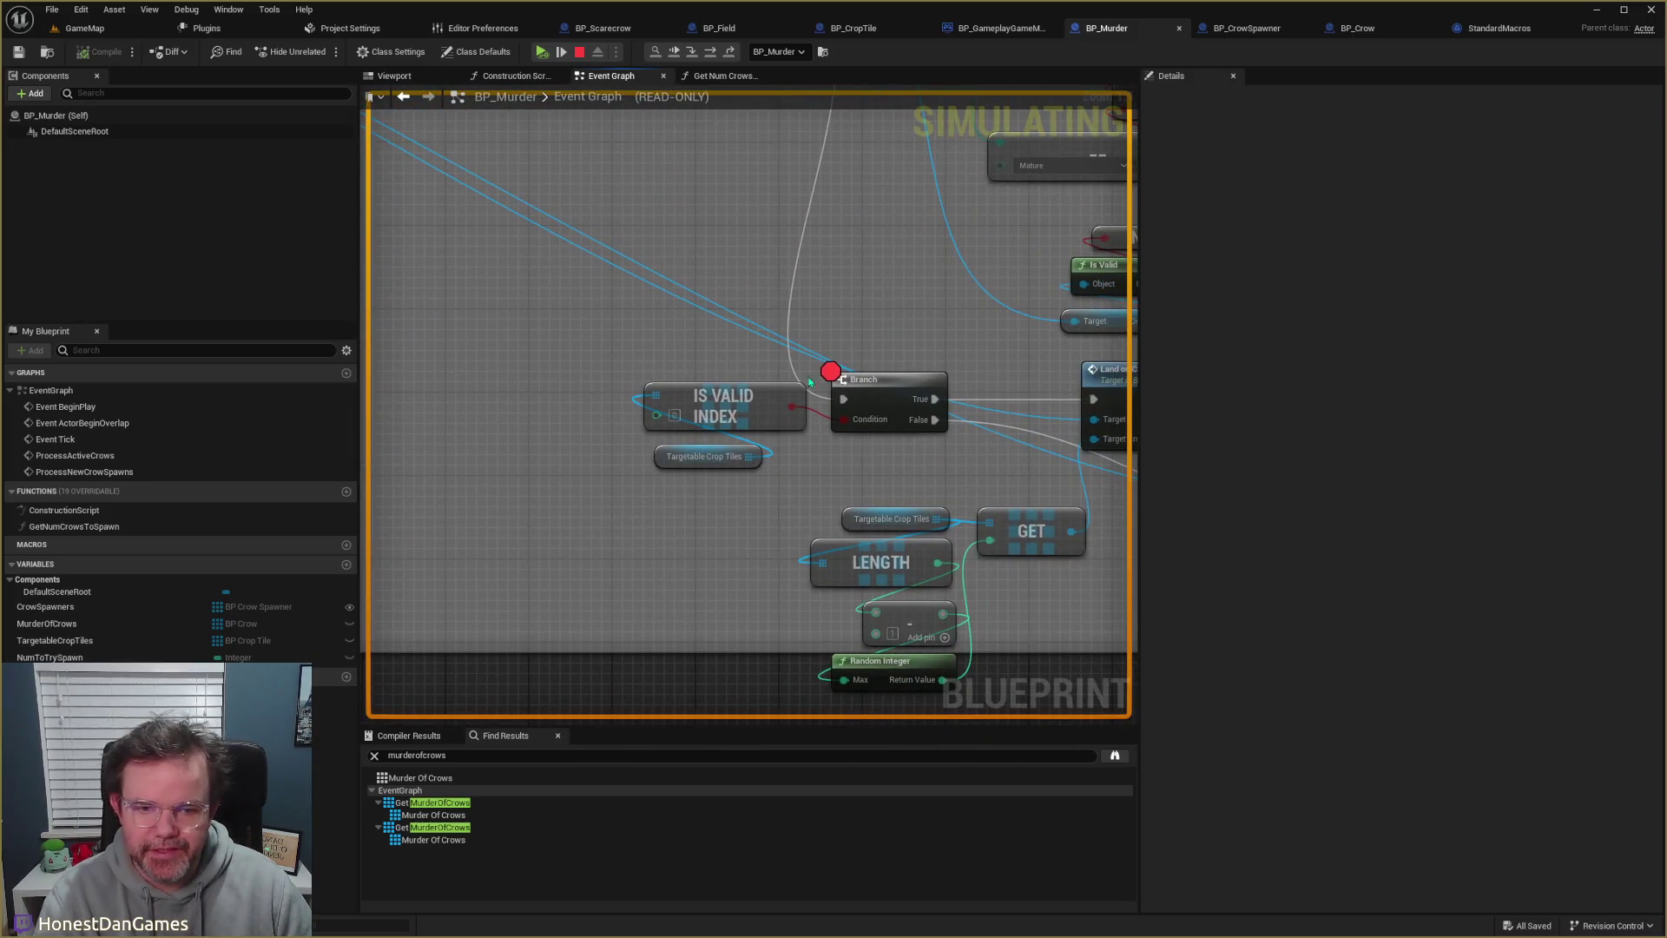
- Resume to the Branch breakpoint and confirm Targetable Crop Tiles is empty (Num=0)
click(543, 55)
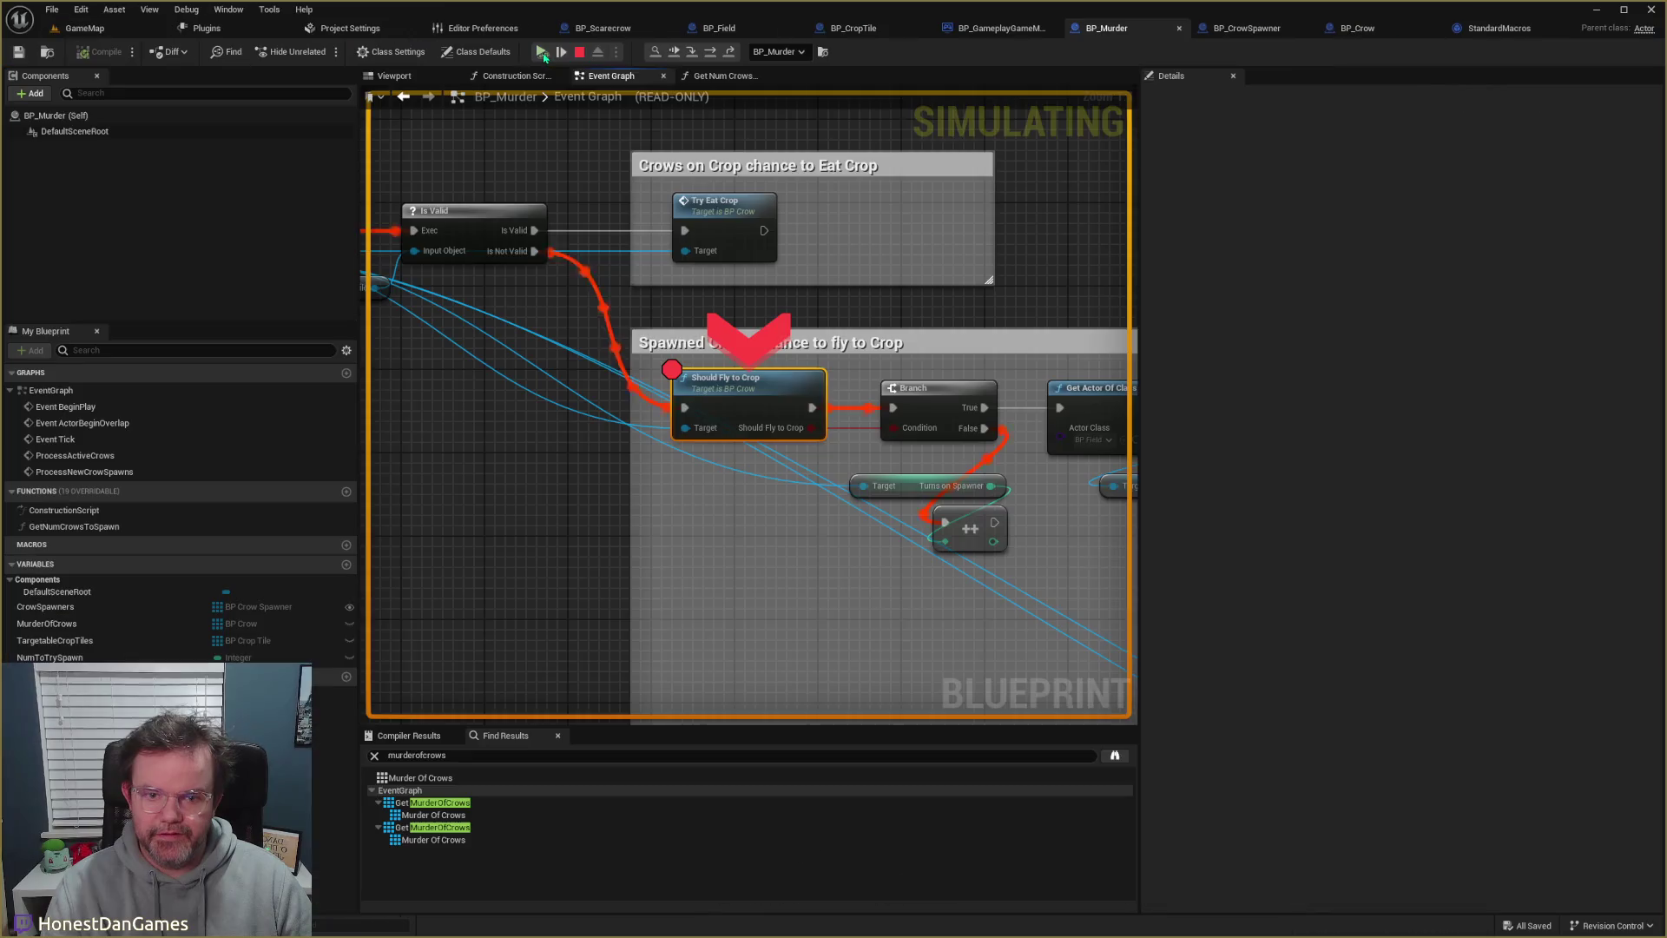
click(542, 53)
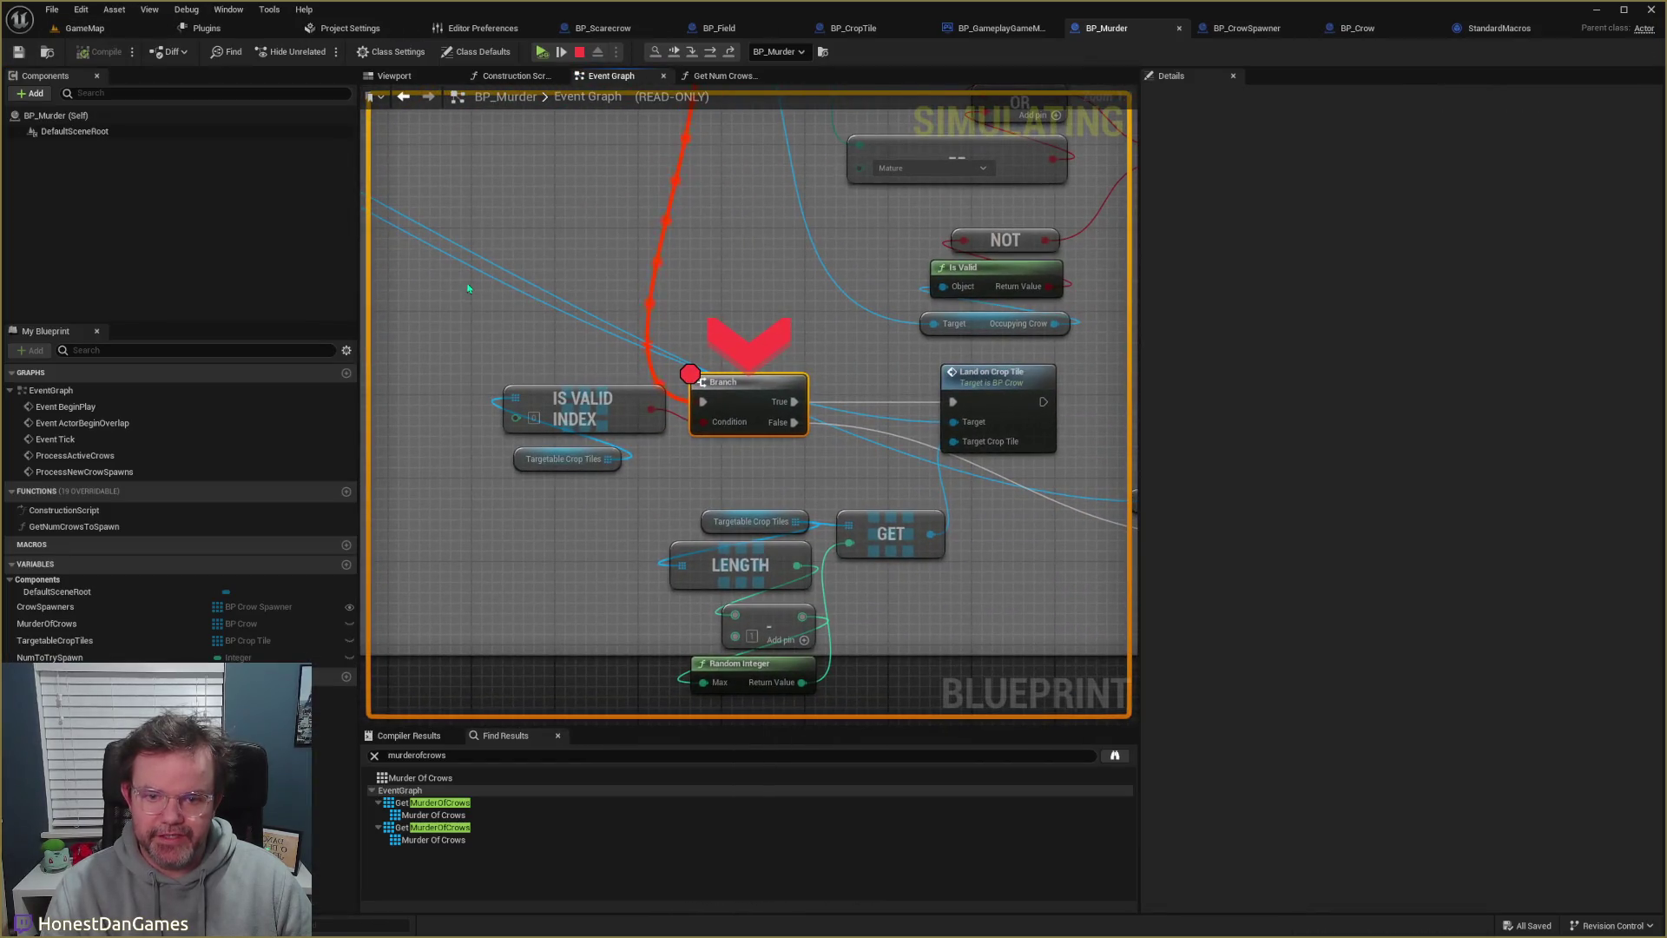
mouse_move(613, 462)
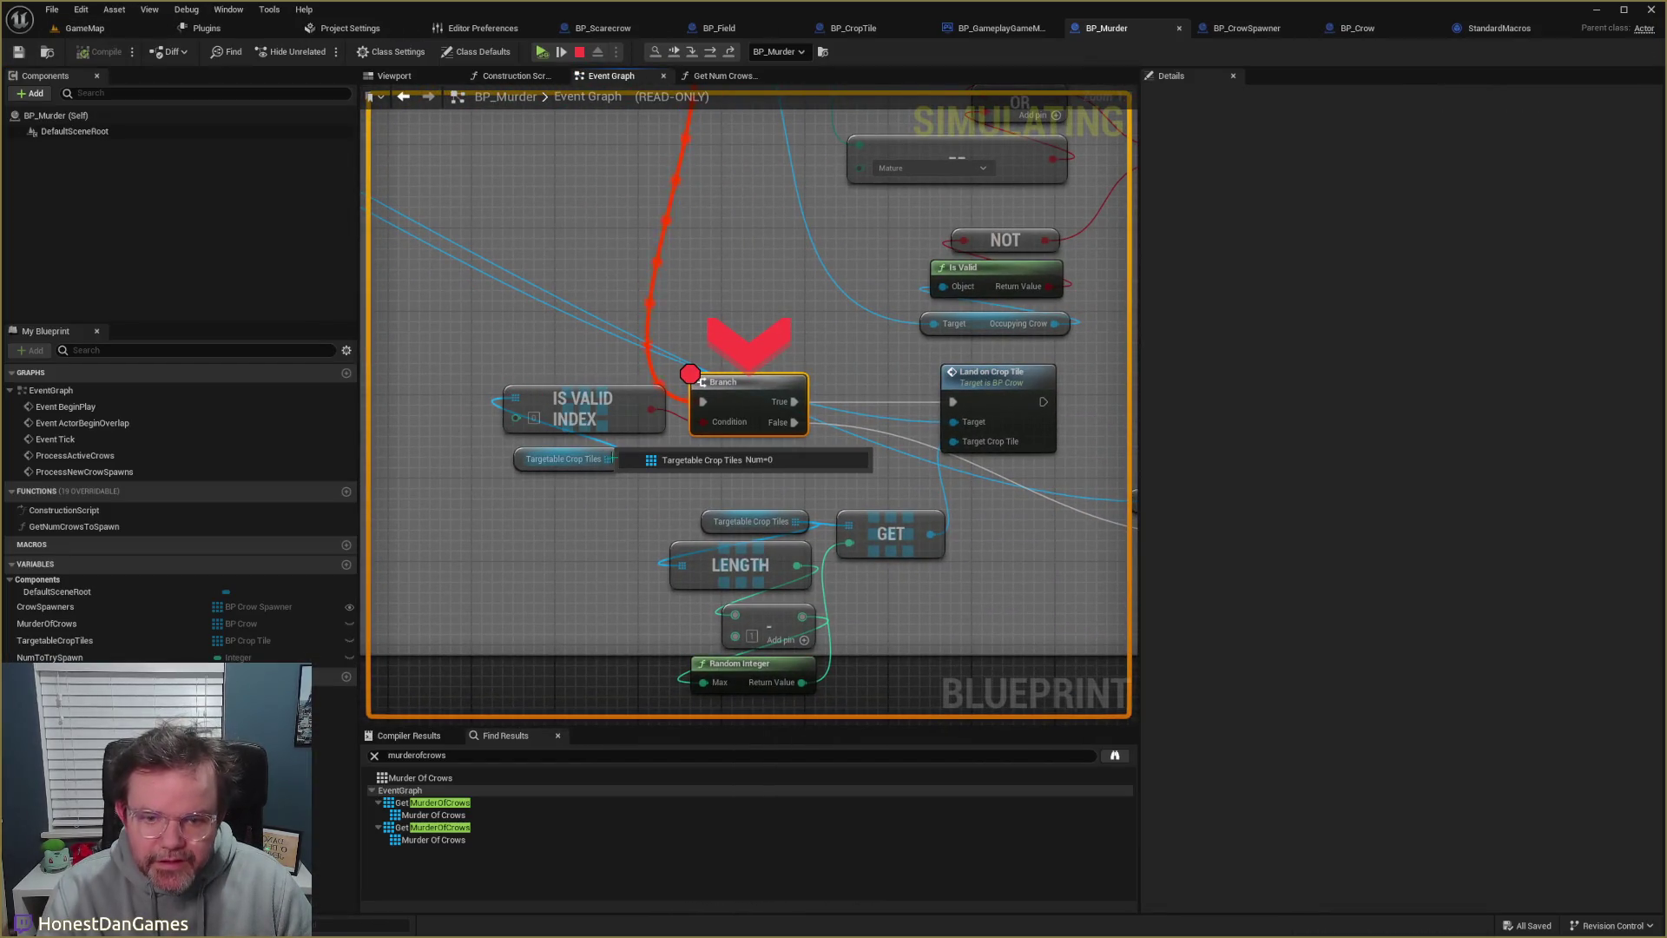
click(542, 53)
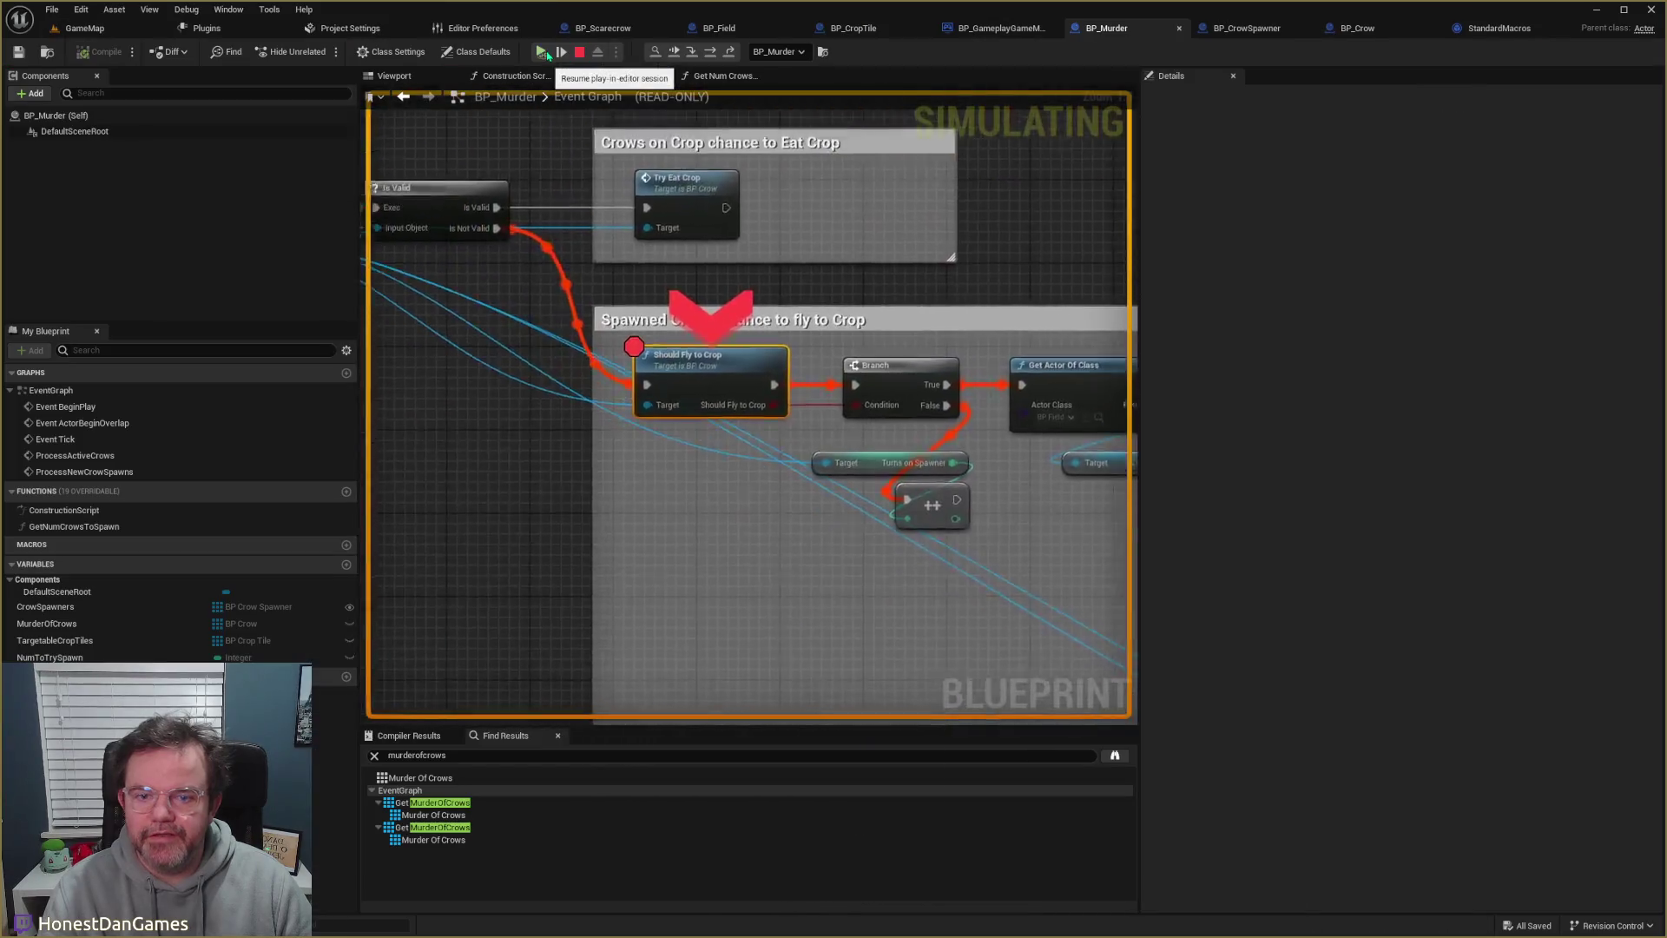
click(542, 53)
click(542, 53)
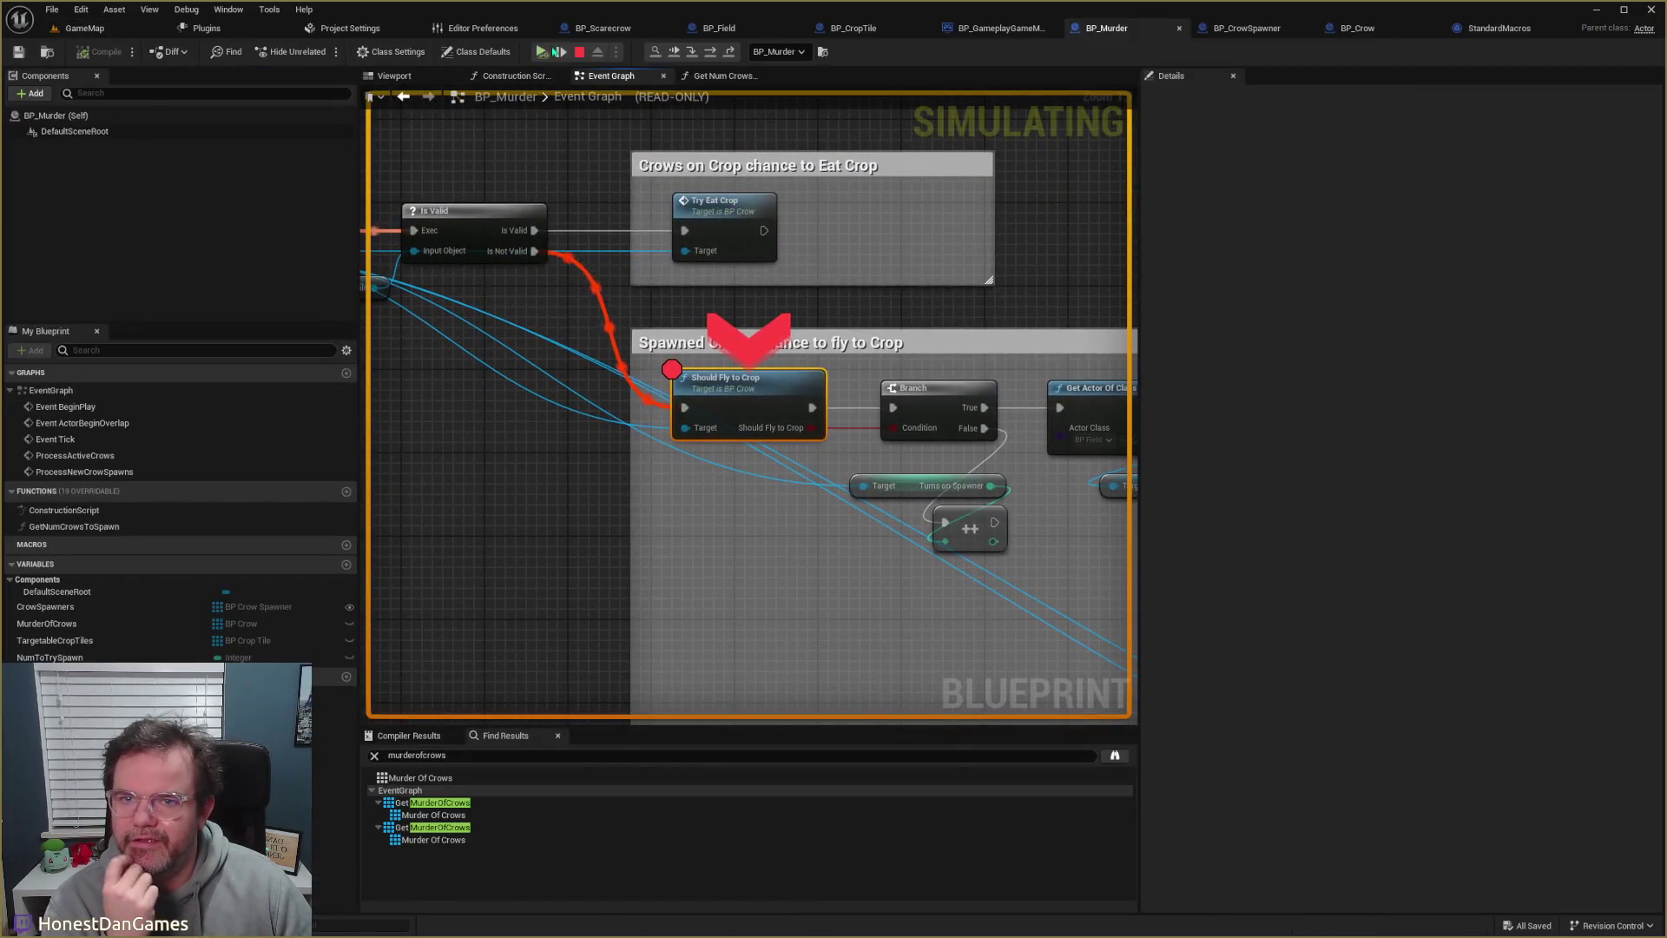
- Keep resuming through the crow breakpoints until the game runs on with BP_Crow0–BP_Crow10 spawned
click(542, 52)
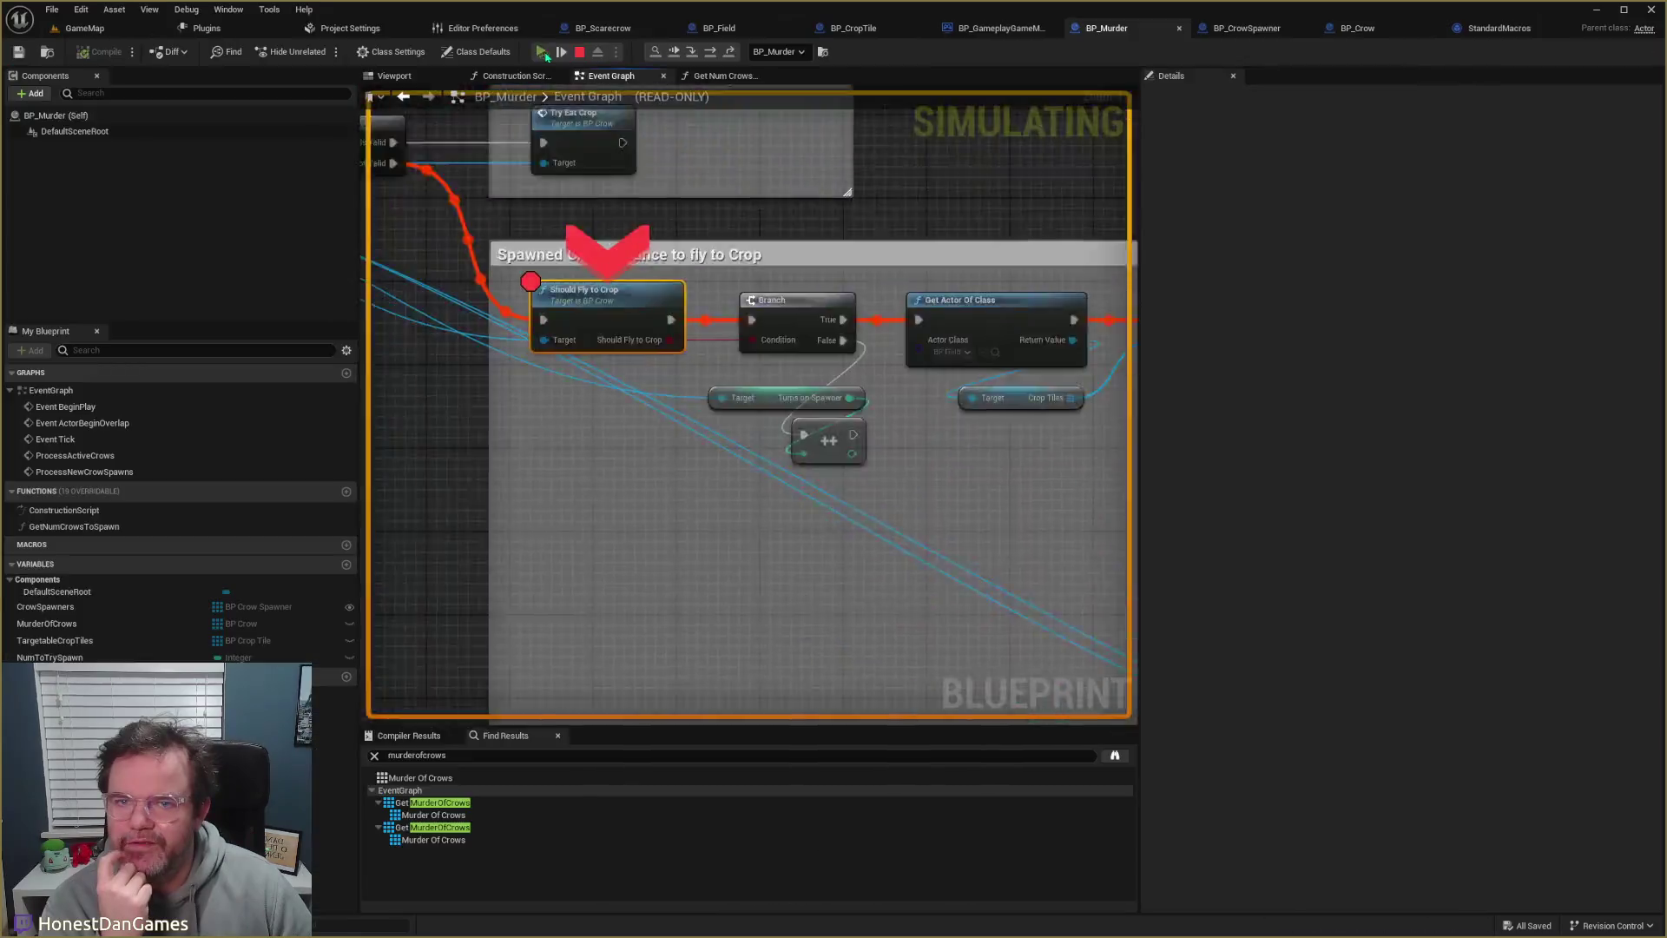
click(542, 52)
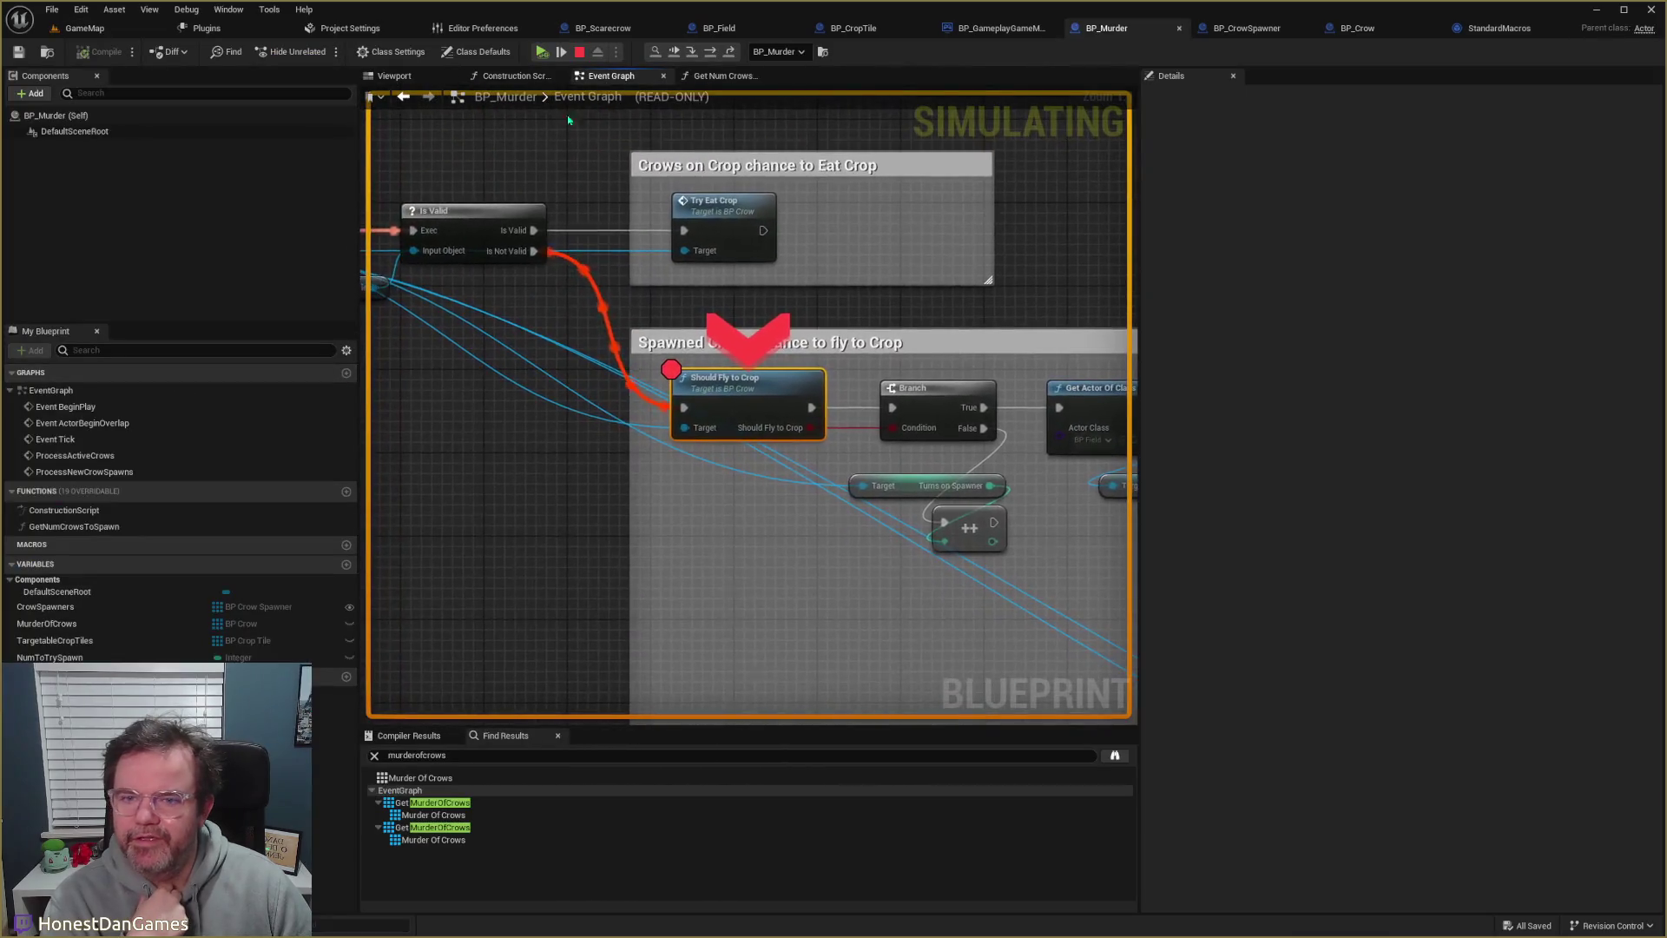
click(541, 52)
click(541, 52)
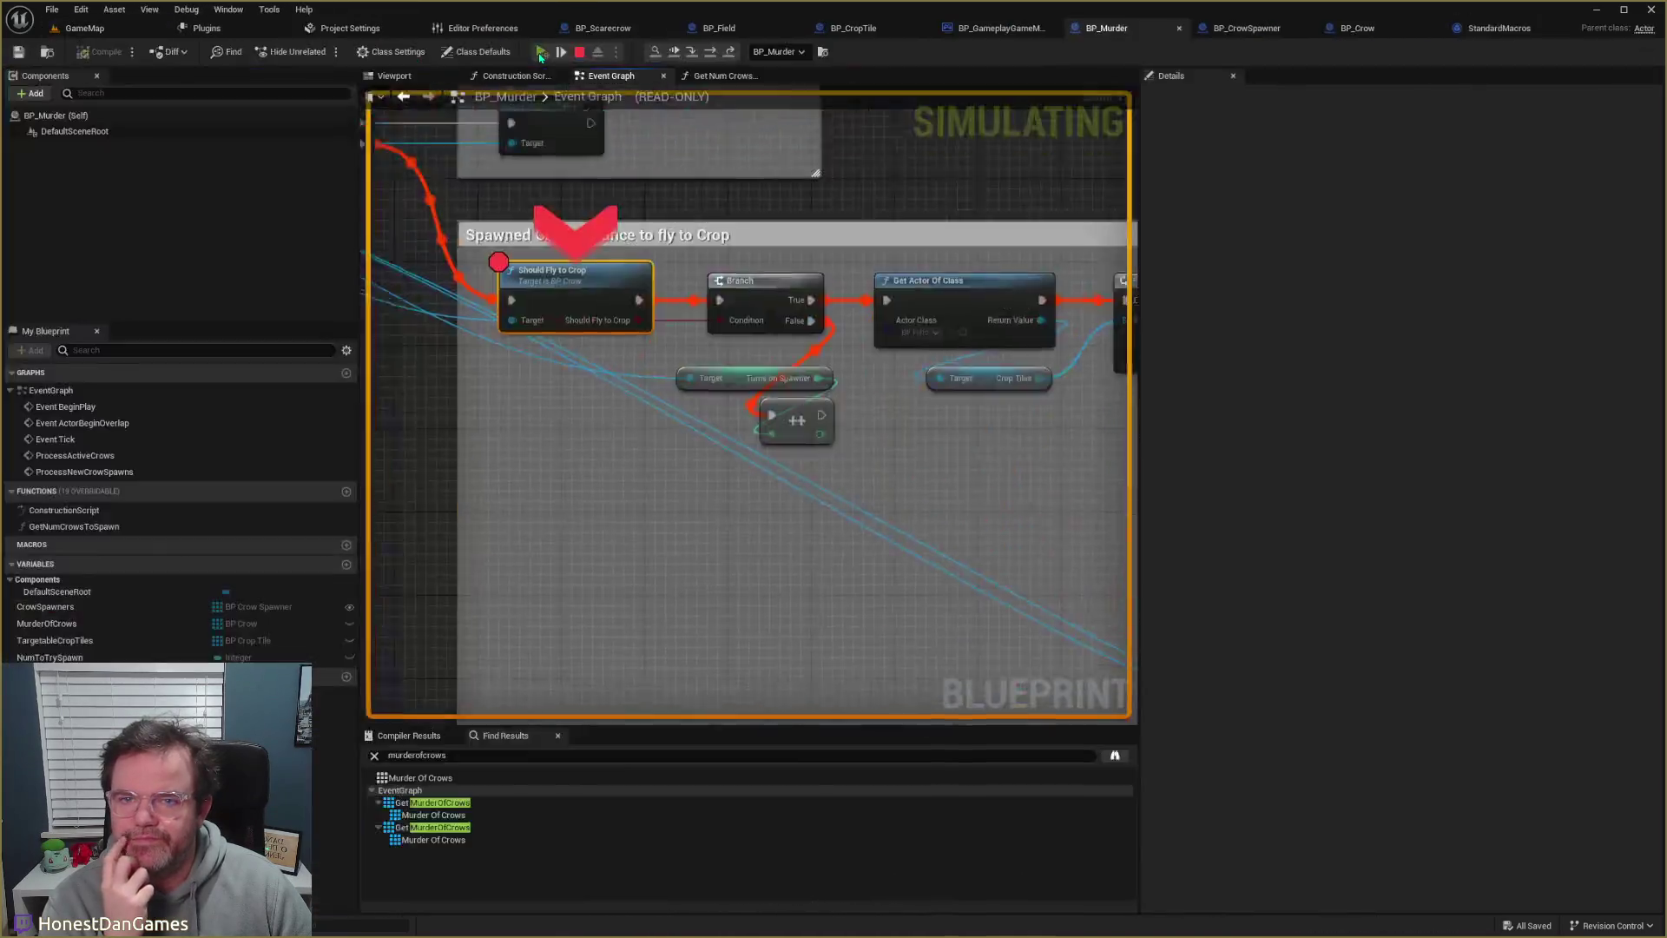
click(541, 52)
click(540, 52)
click(540, 52)
click(541, 53)
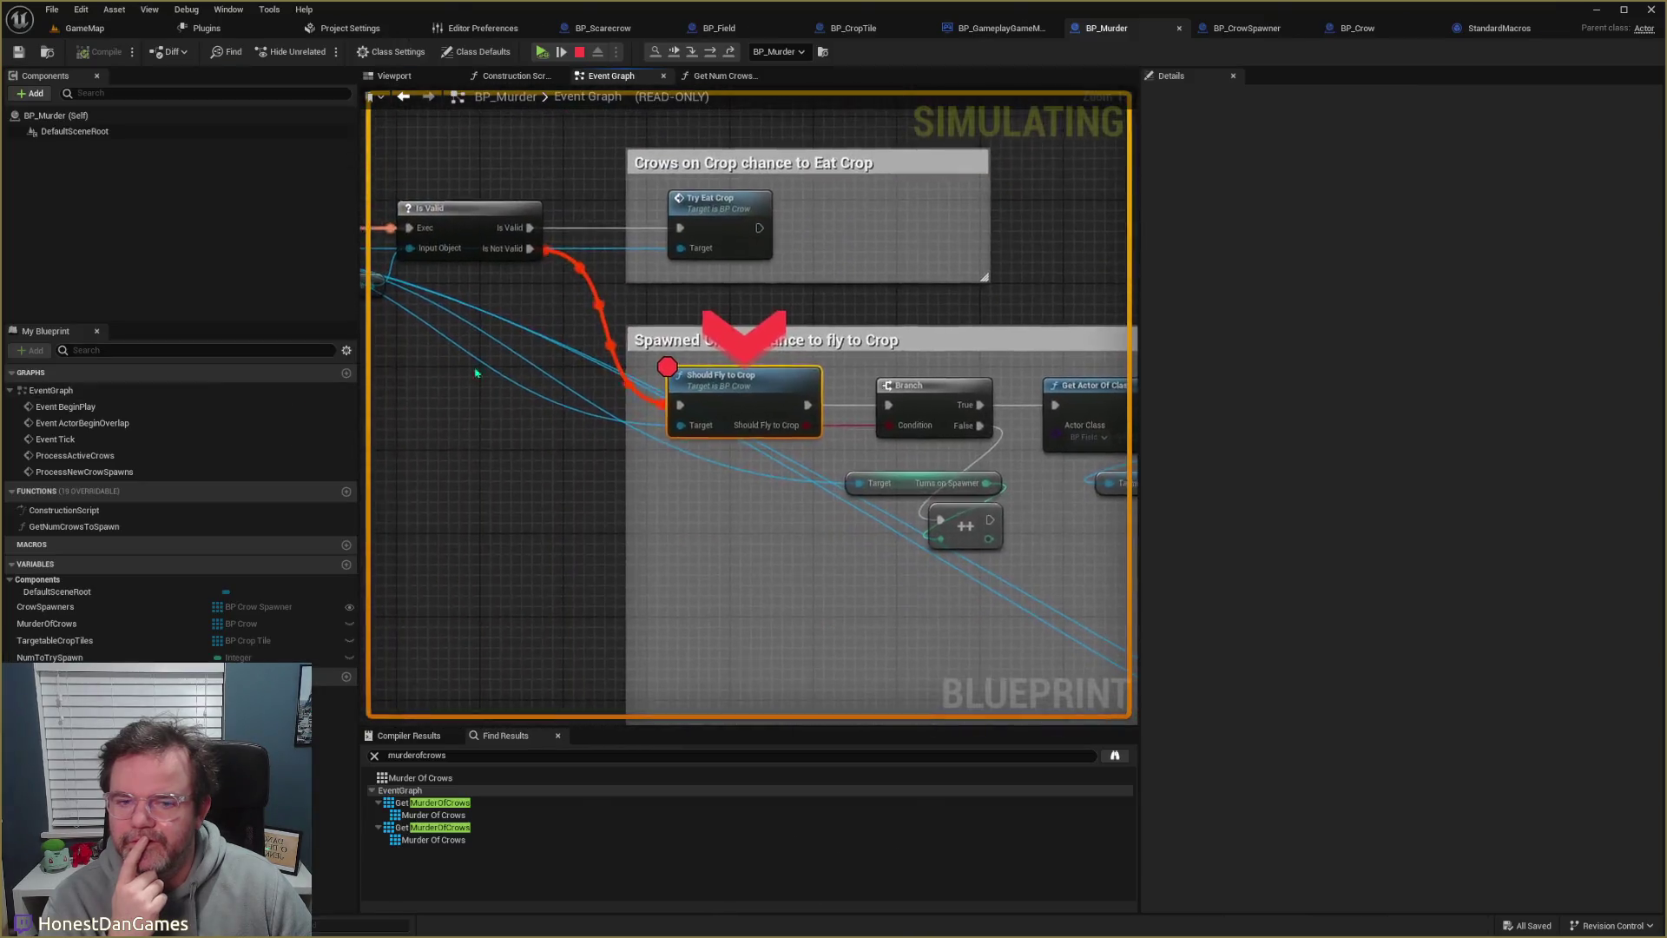
click(541, 52)
click(541, 52)
click(541, 53)
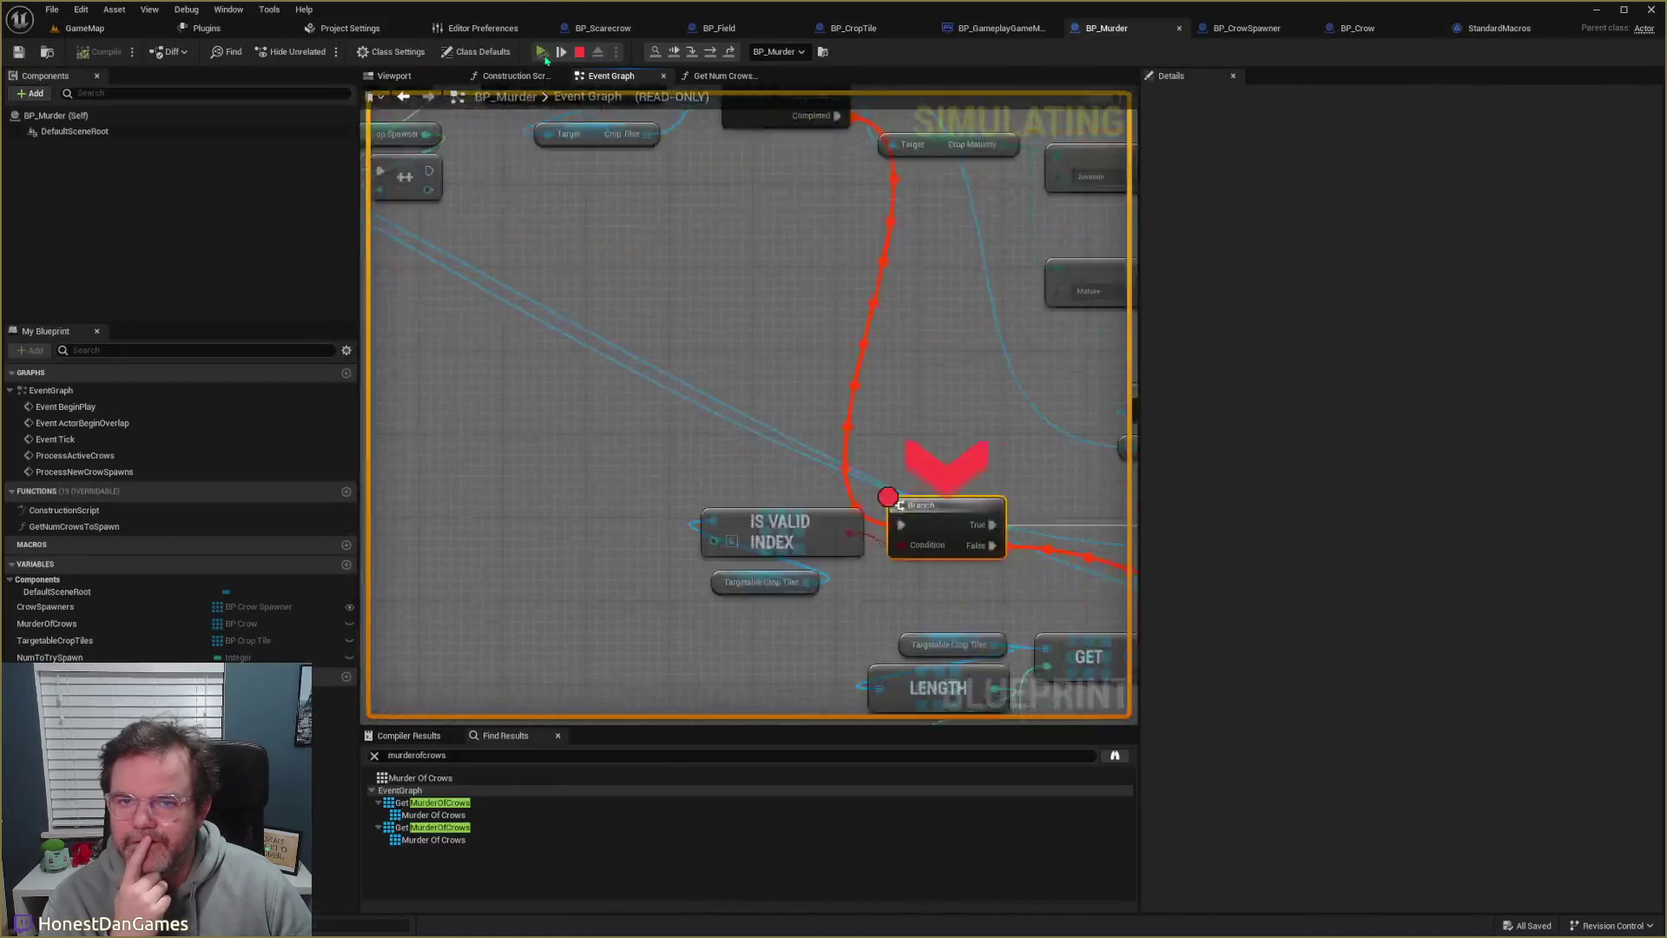
click(541, 52)
click(541, 52)
click(541, 52)
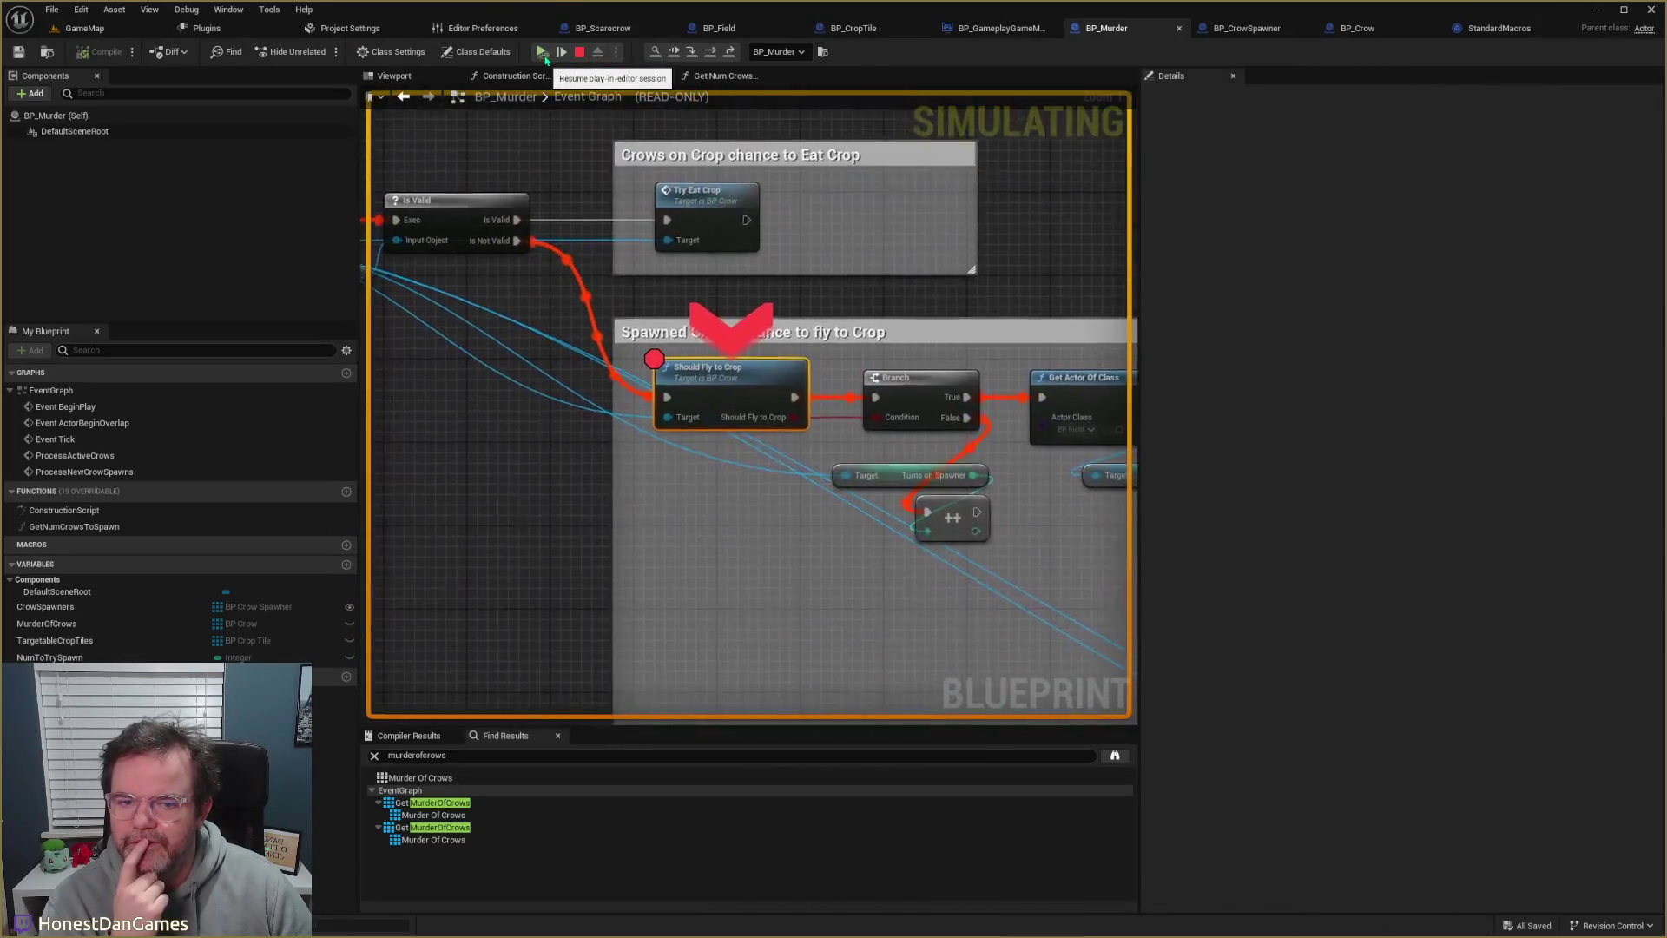
click(541, 52)
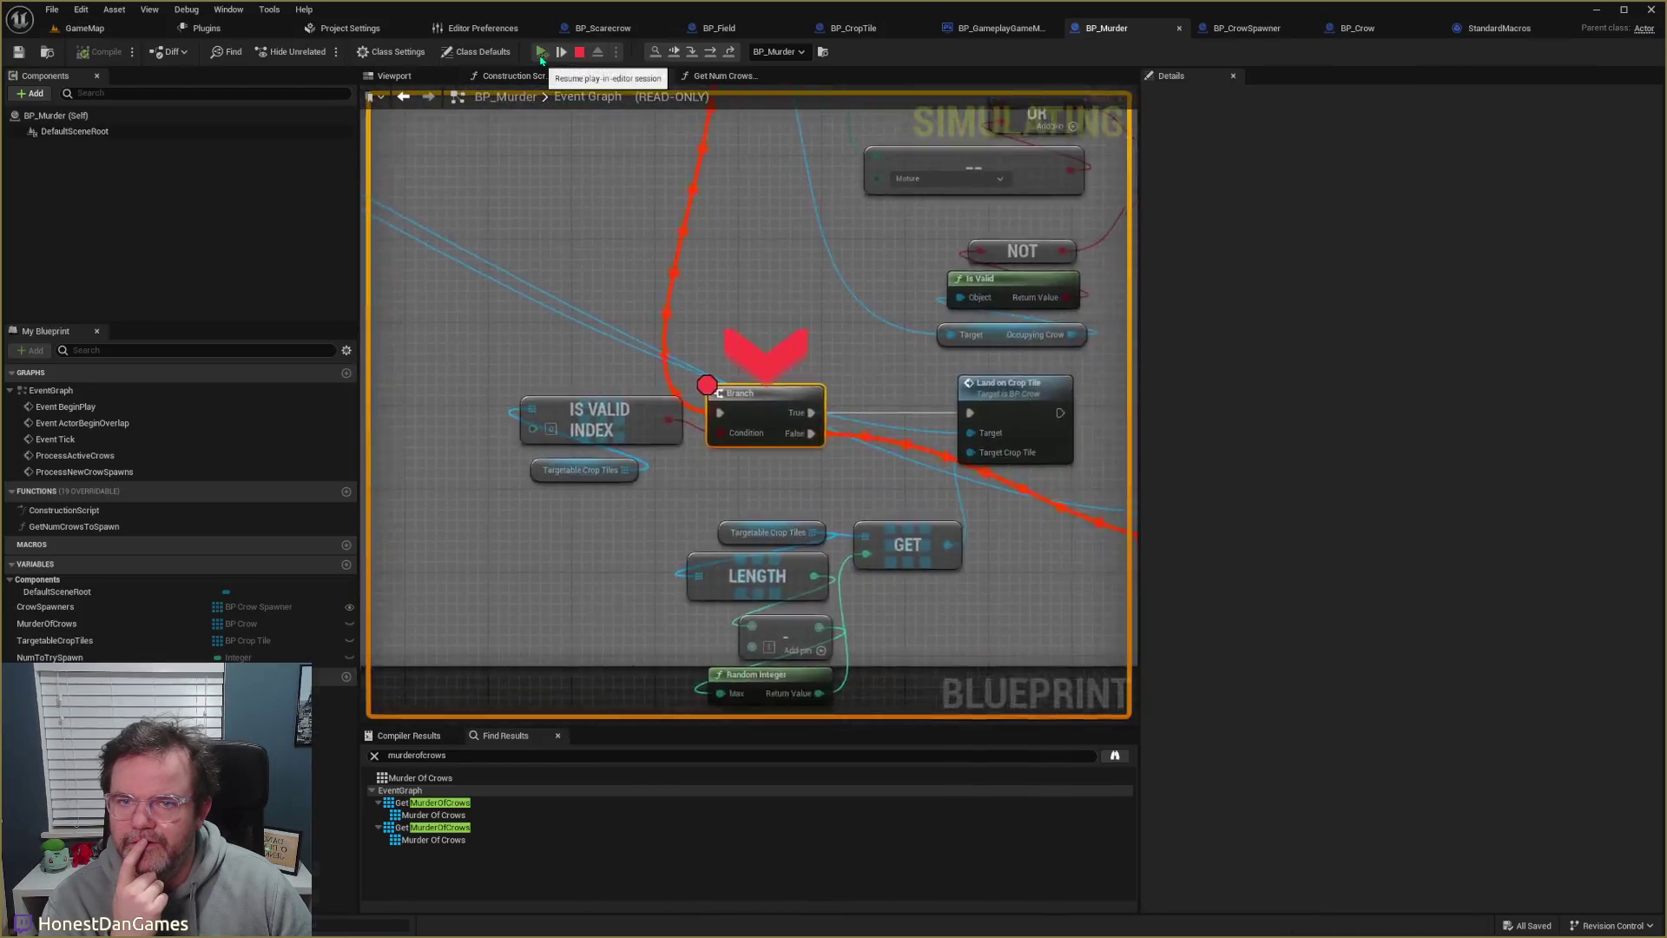
click(541, 52)
click(541, 52)
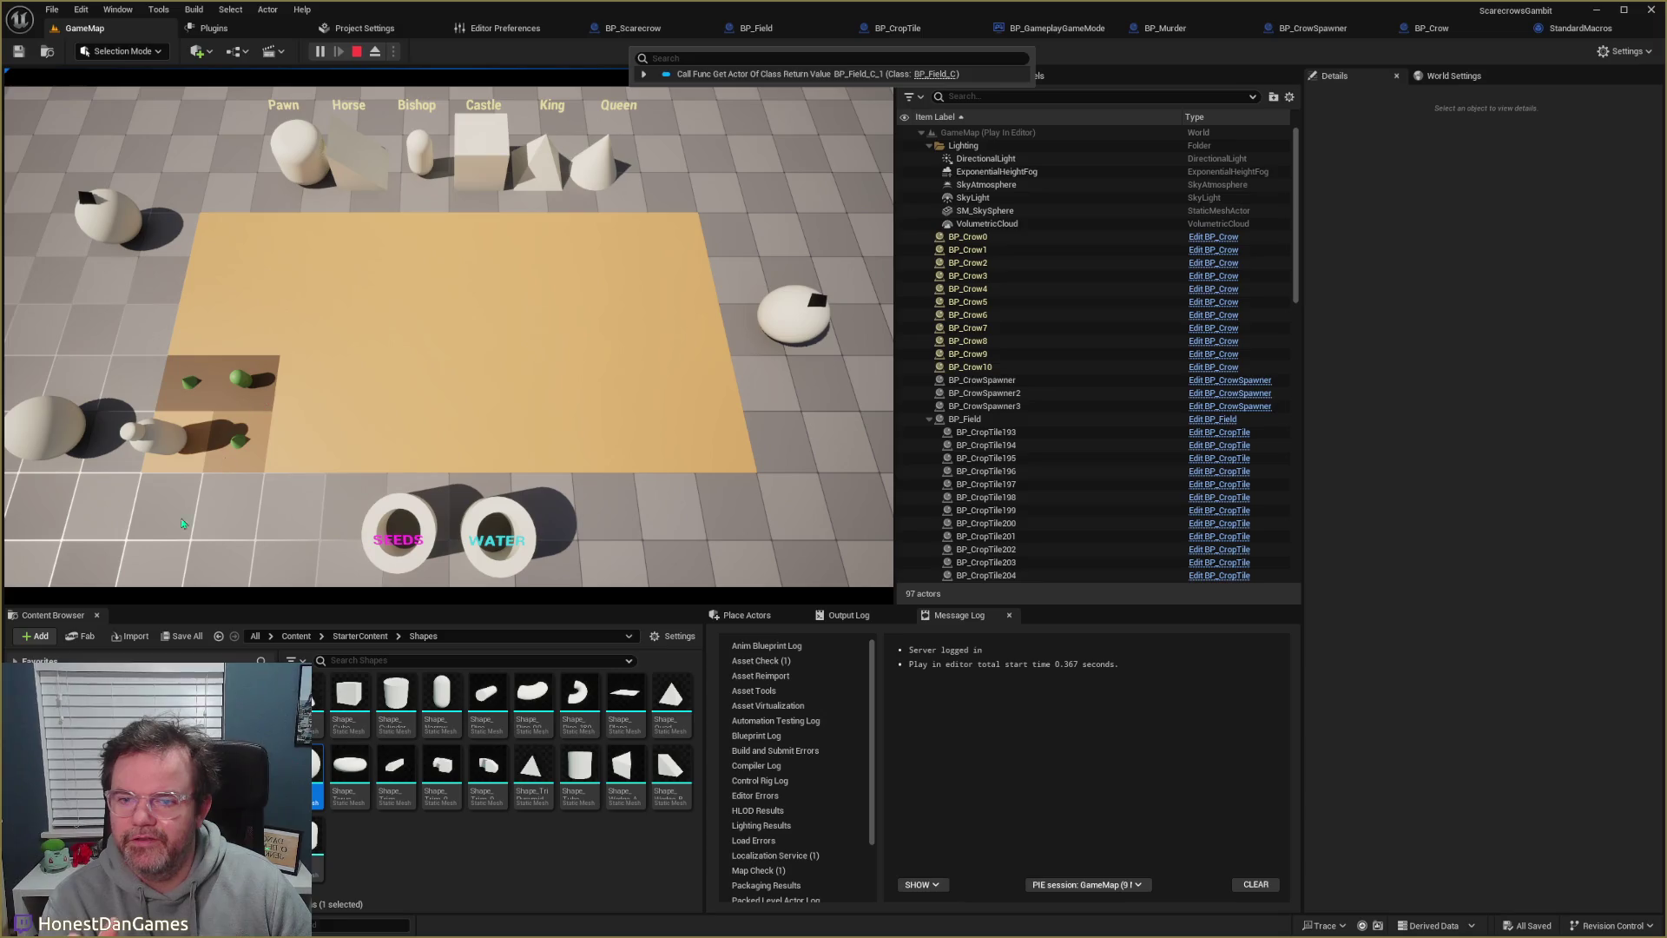
- Select a crop tile in game and expand Targetable Crop Tiles, finding BP_CropTile_C_204
click(259, 451)
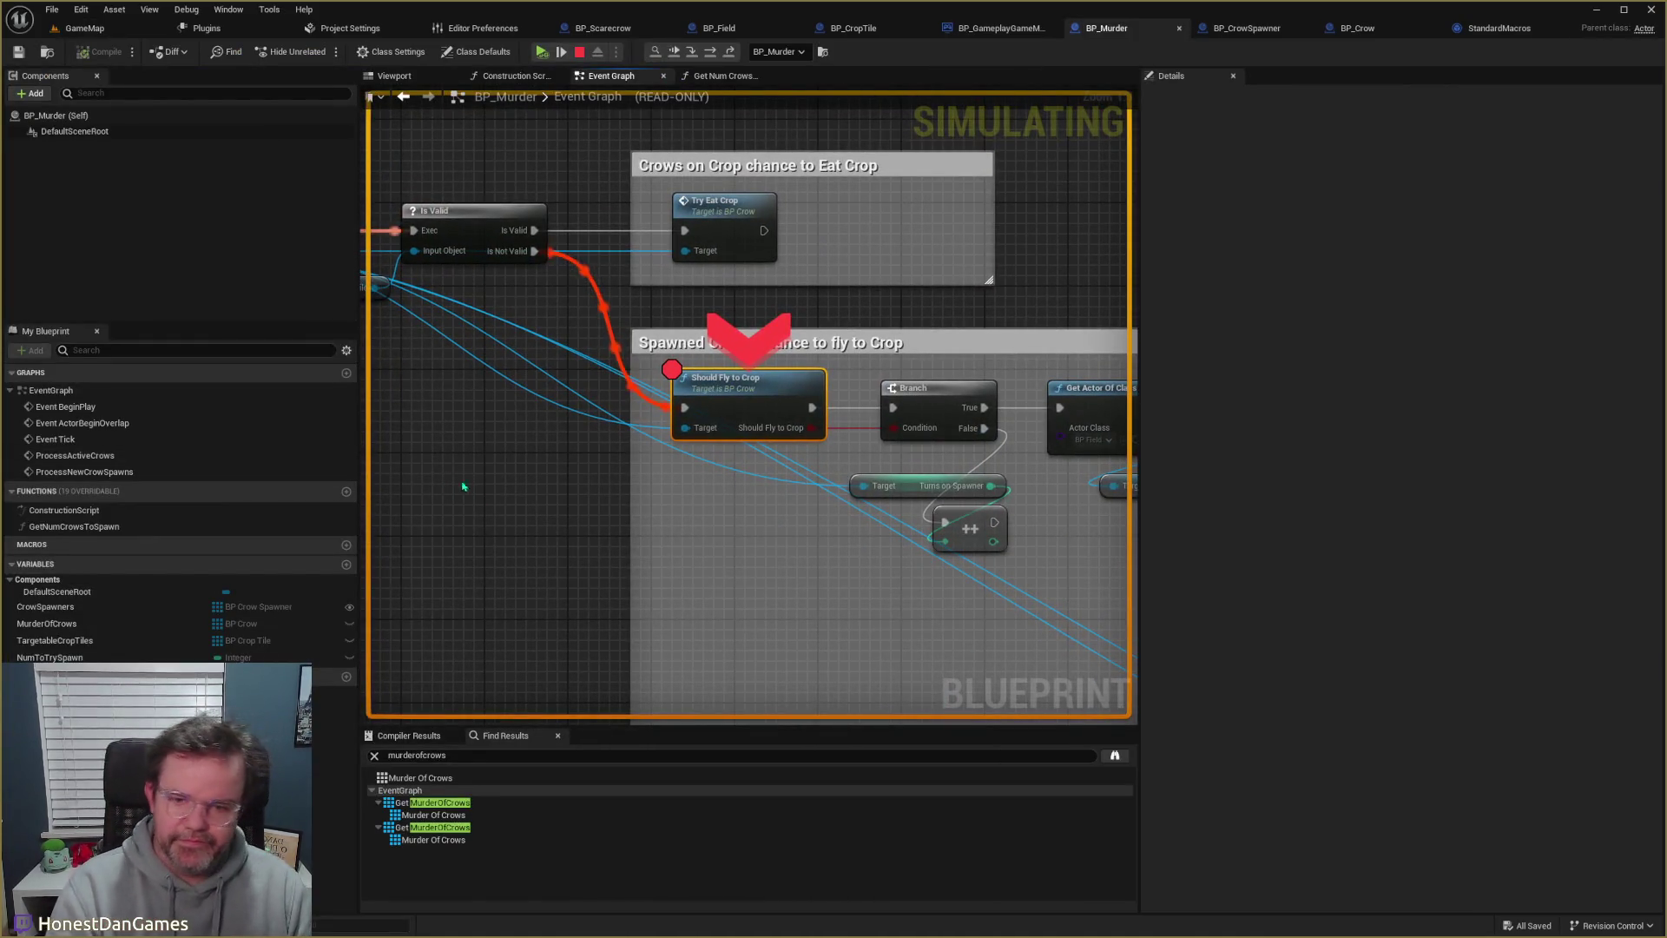
click(561, 52)
mouse_move(597, 464)
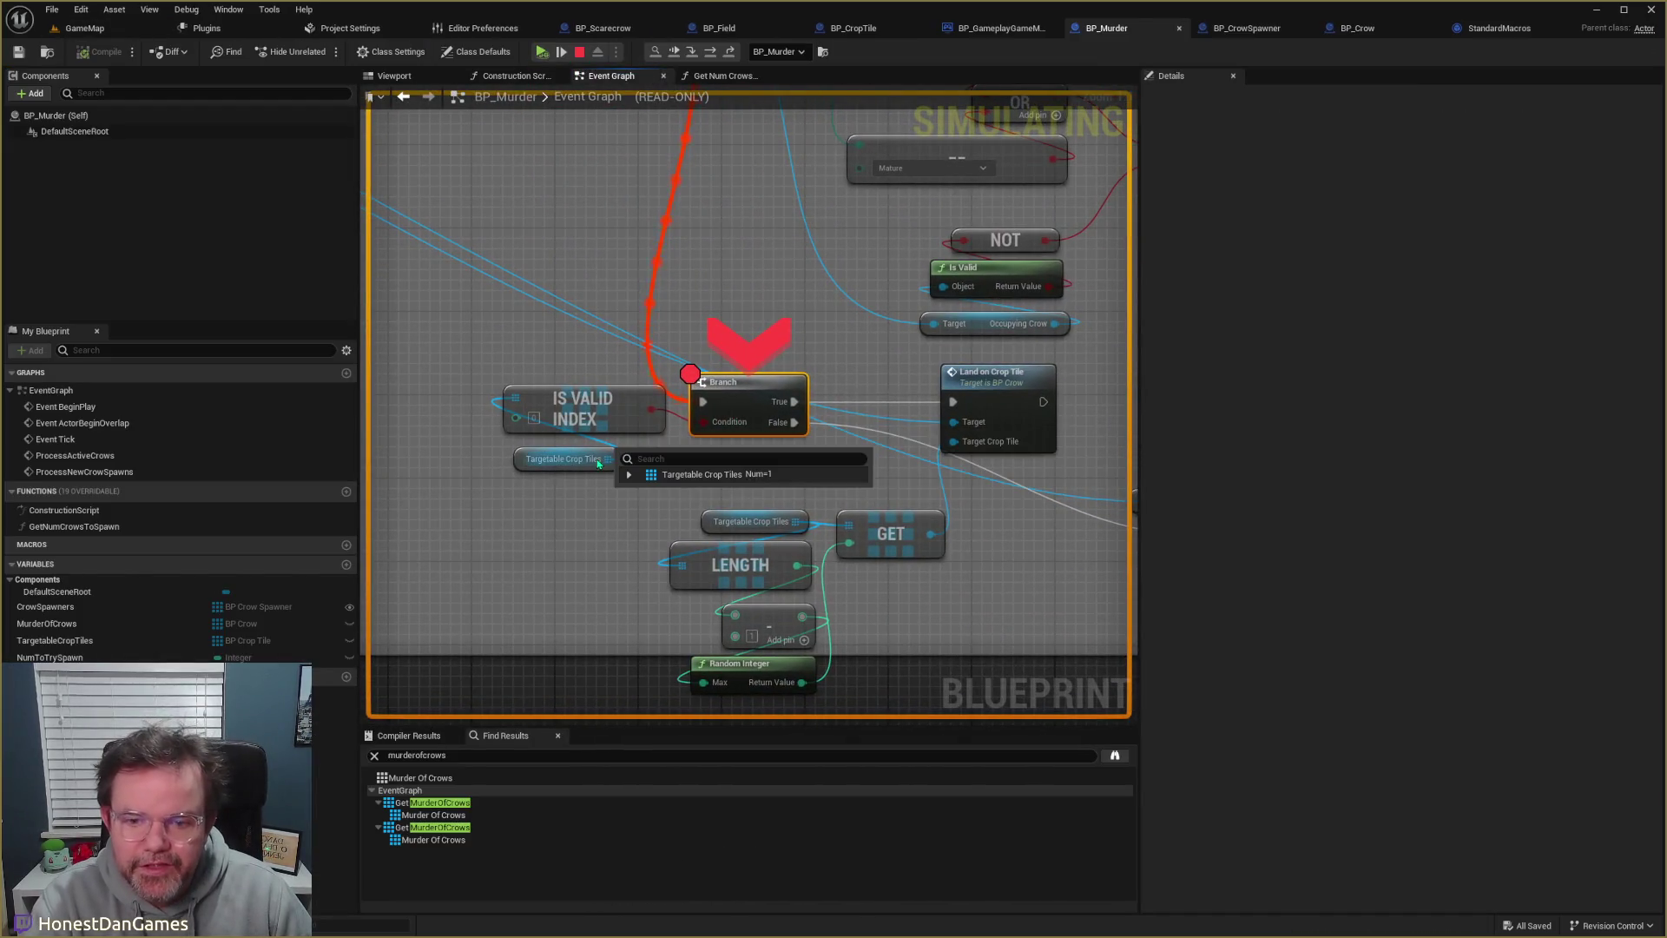
click(630, 474)
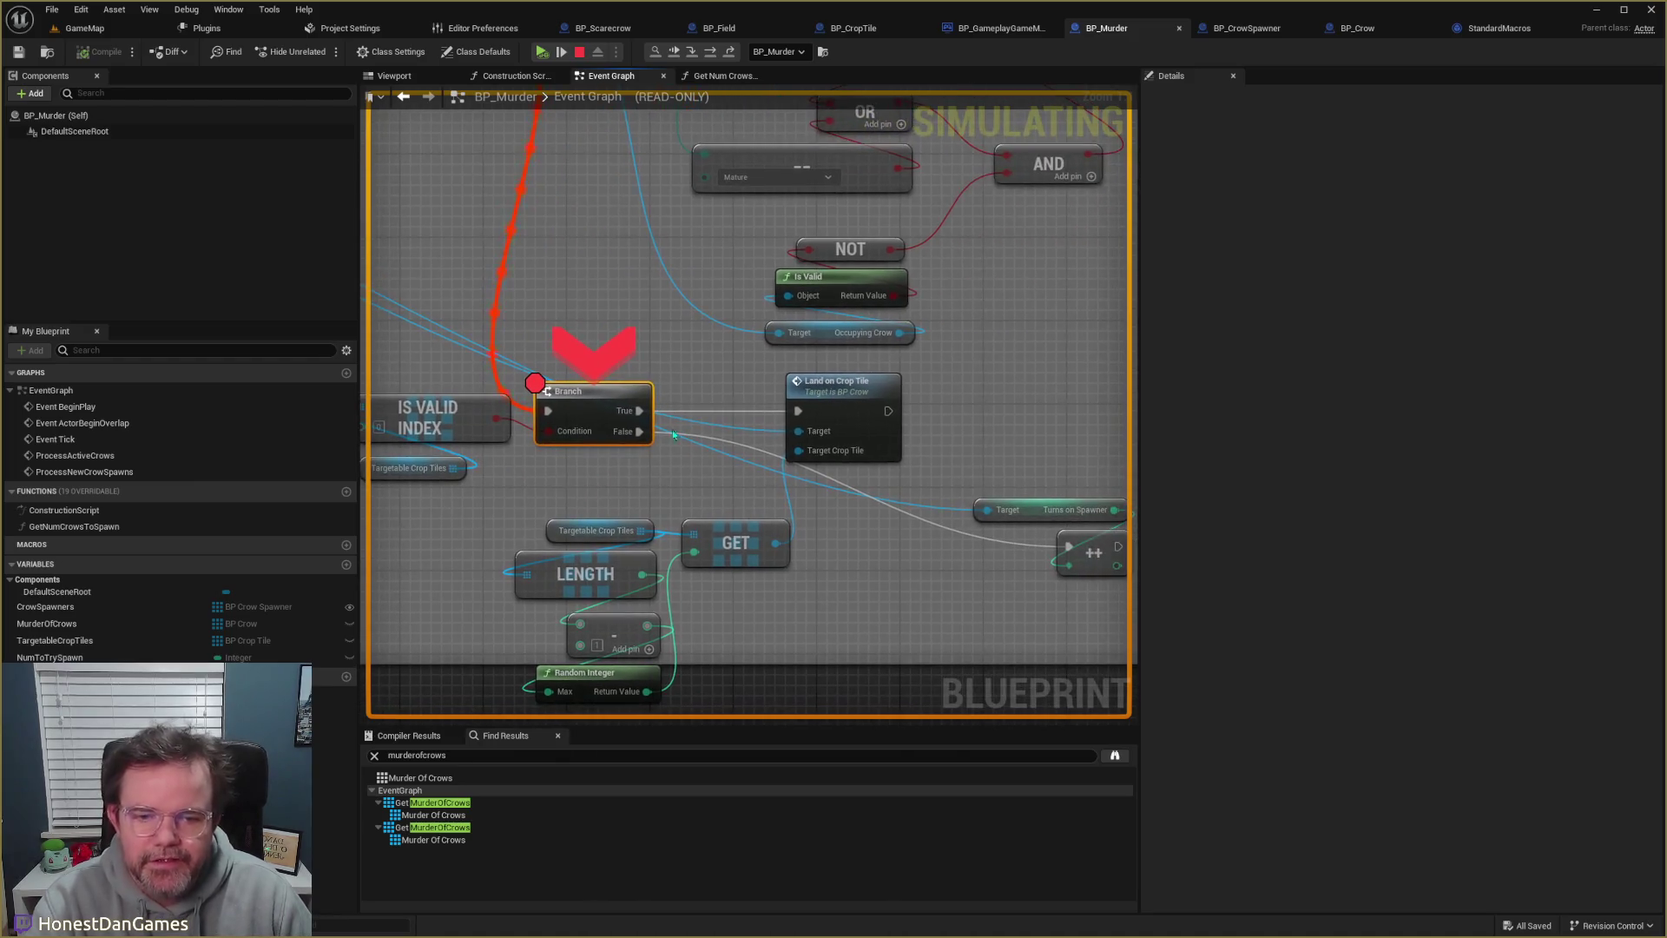
click(561, 52)
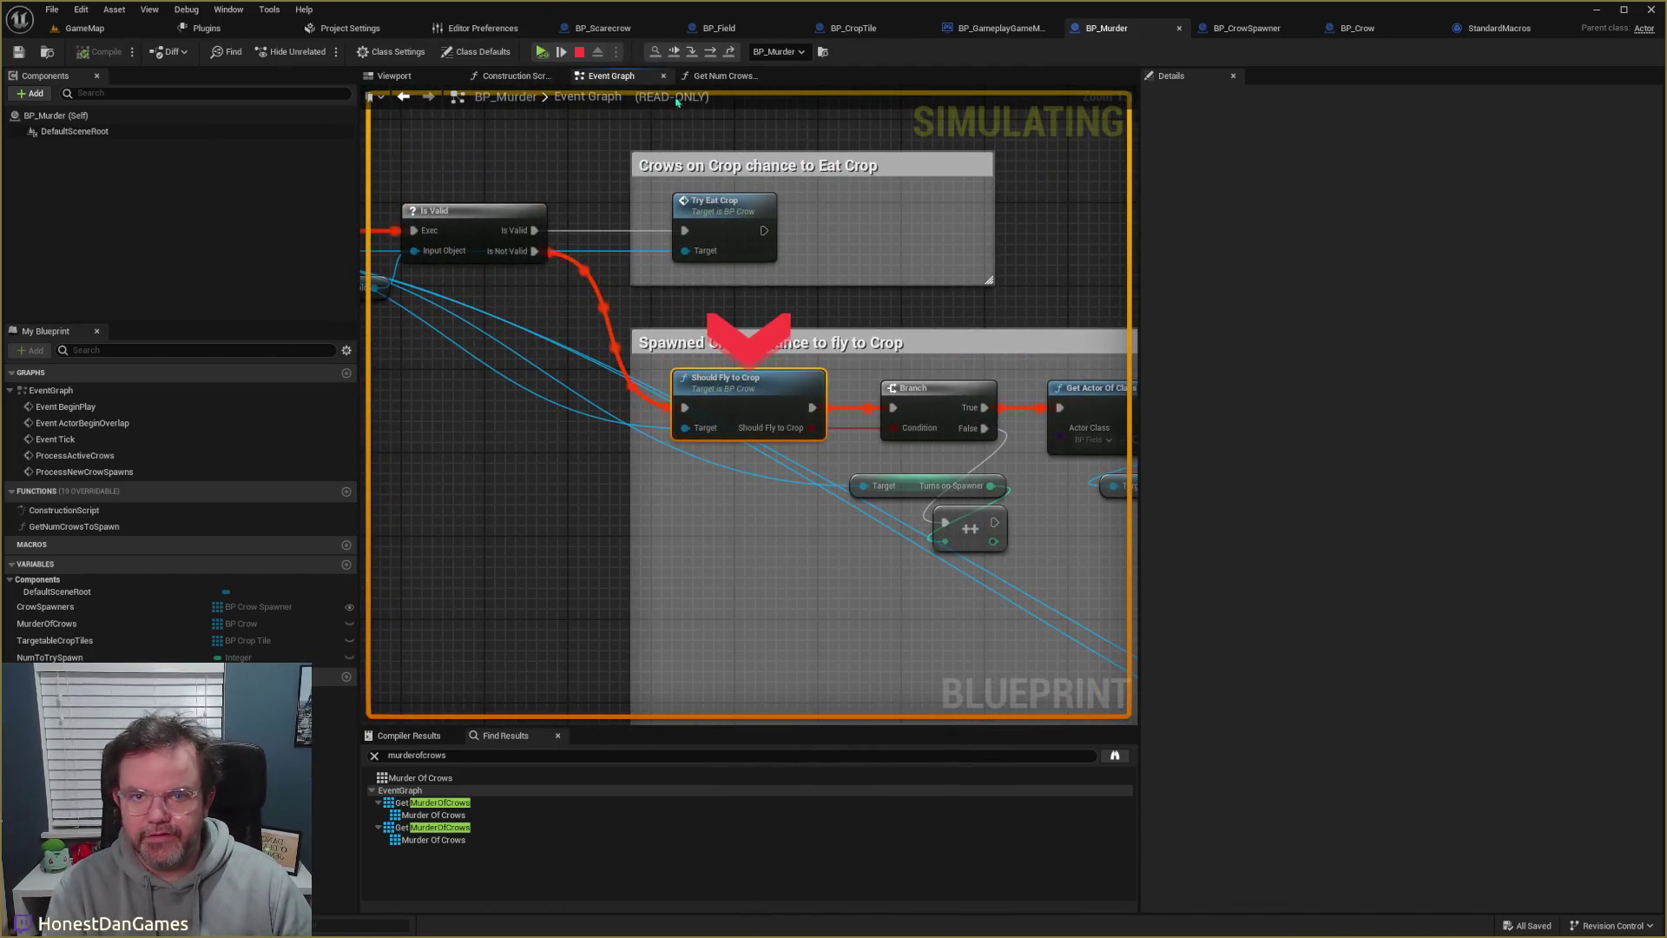
click(541, 52)
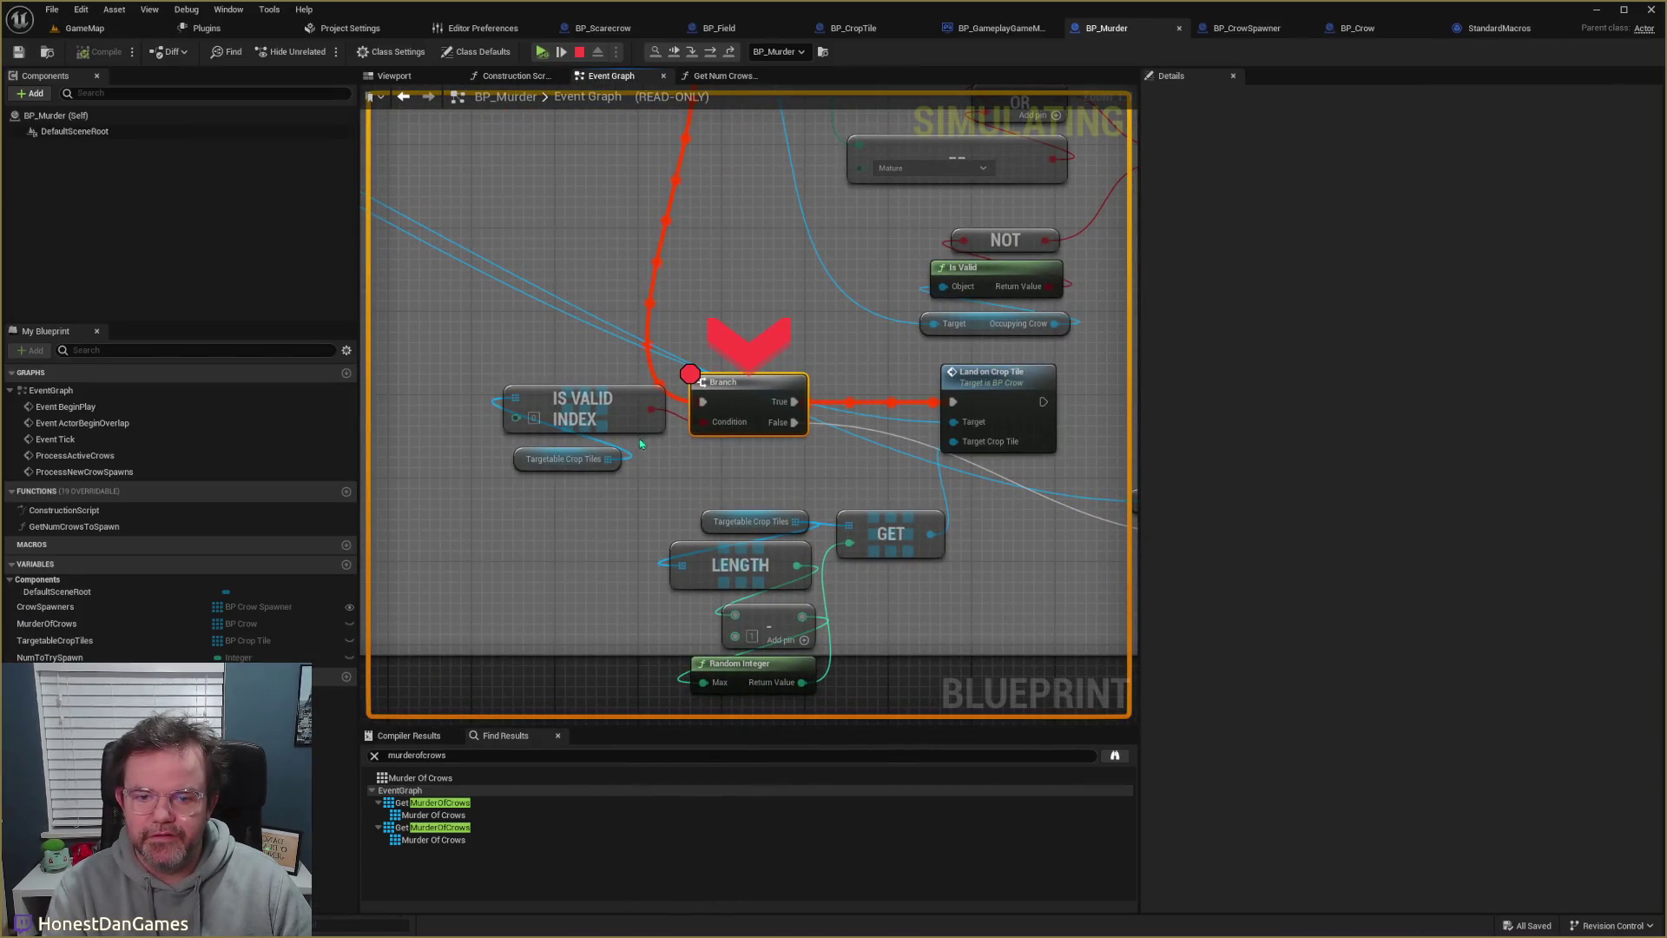
mouse_move(608, 458)
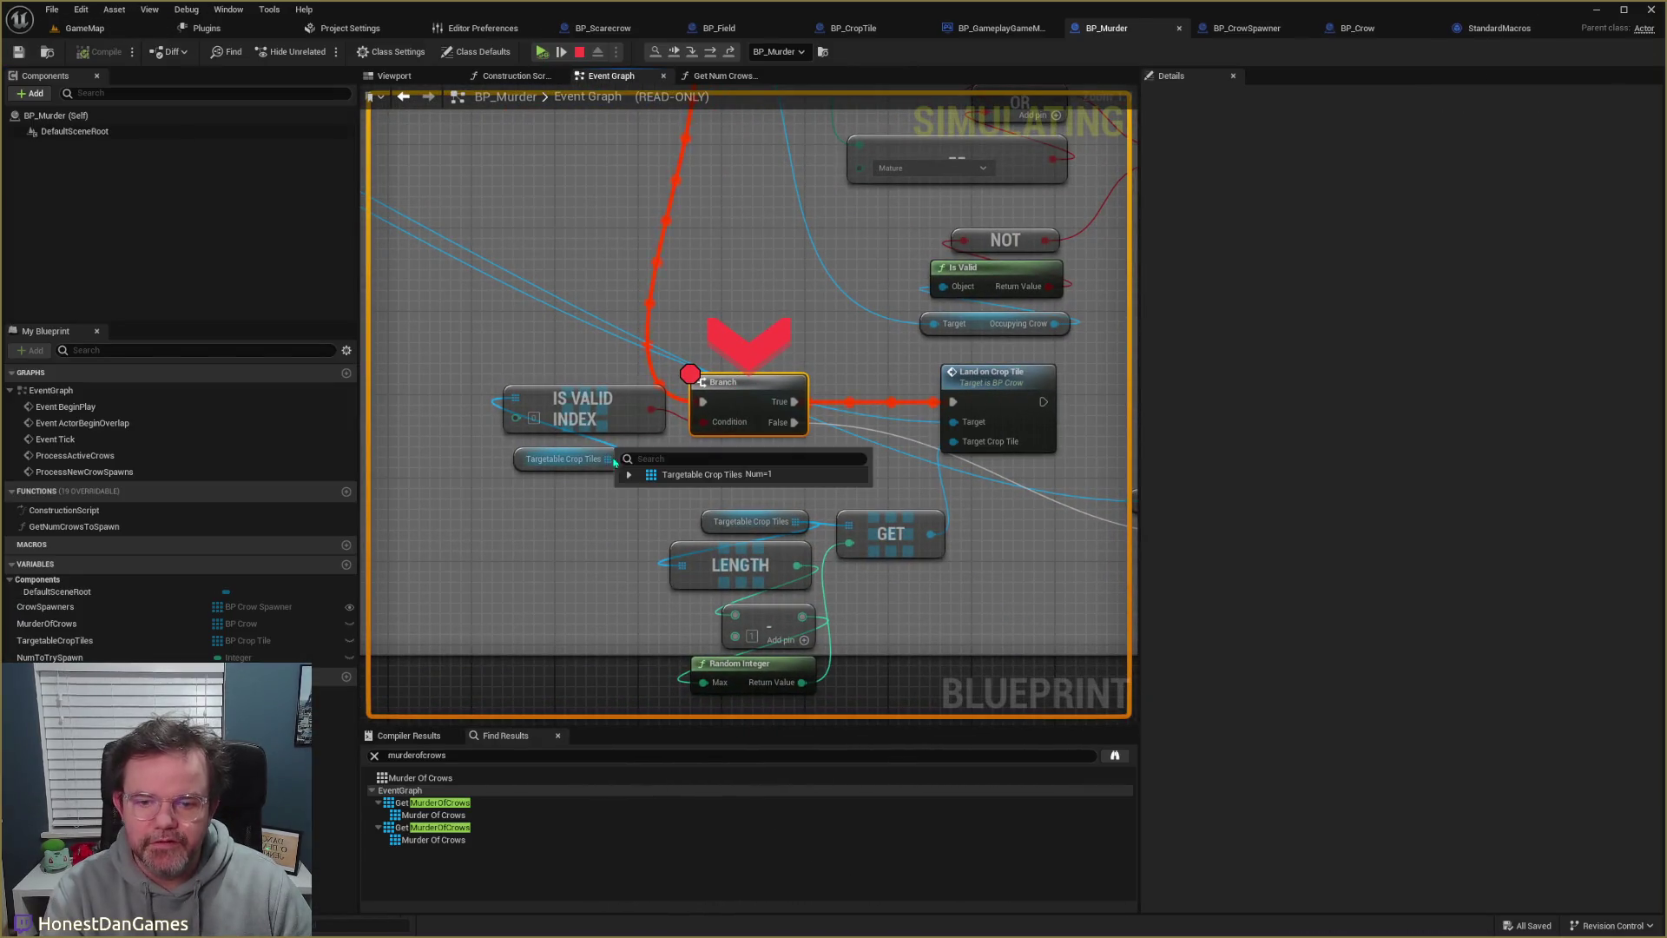
click(629, 474)
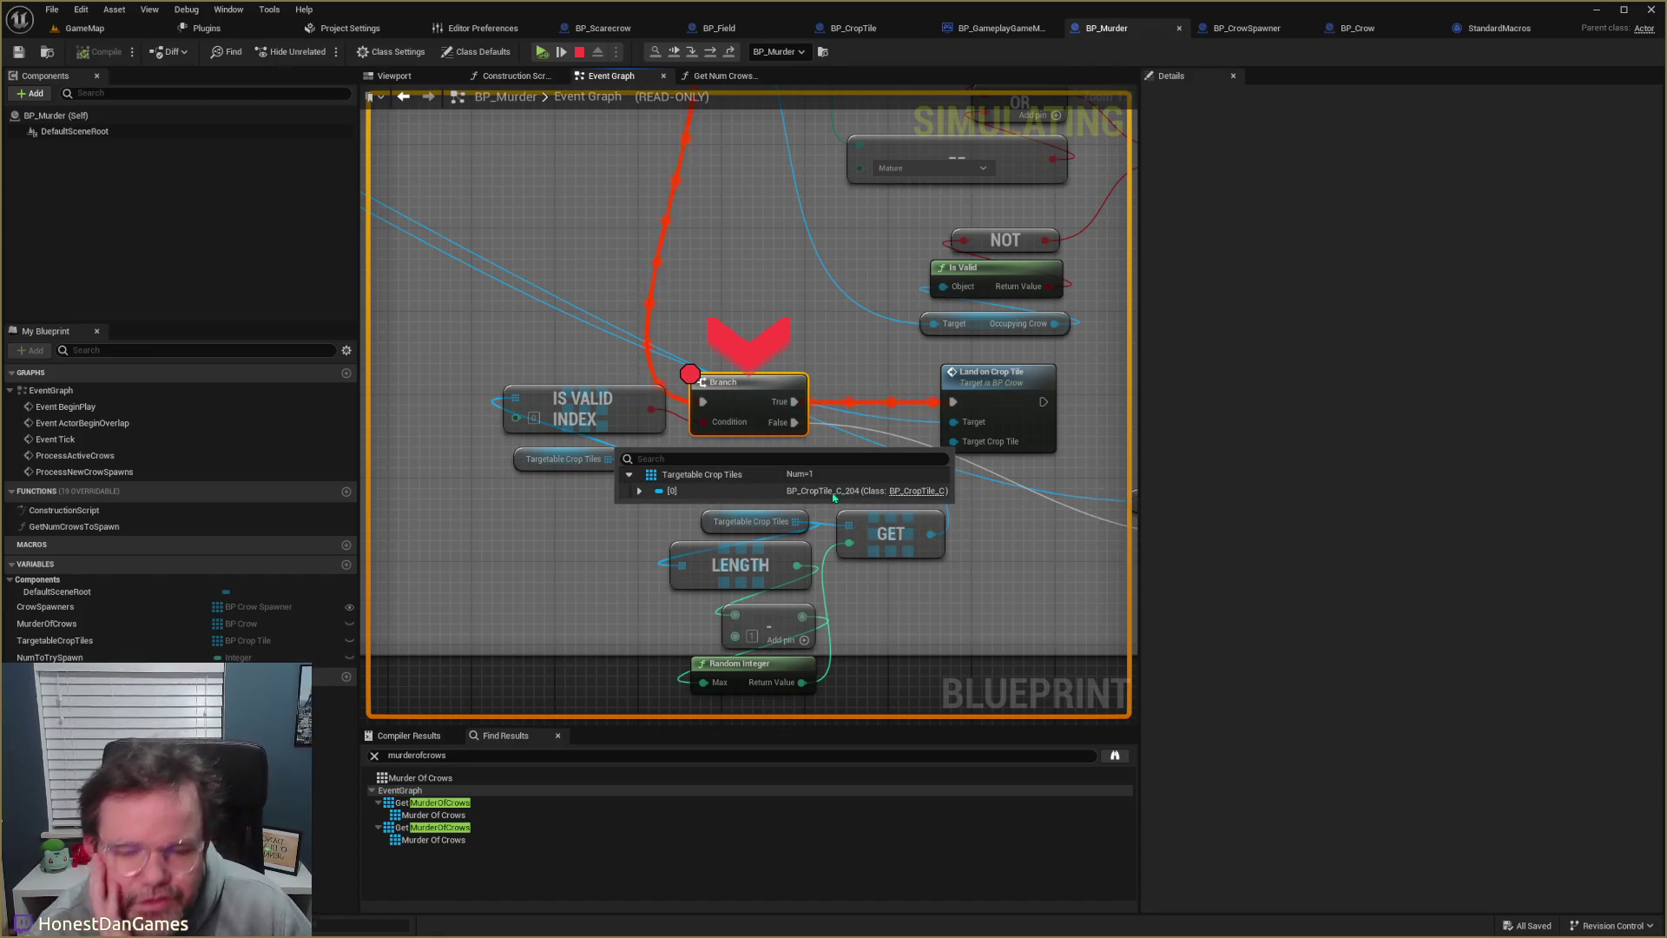
- Pan to Get Actor Of Class and For Each Loop to check Crop Tiles holds 50
mouse_move(815, 298)
mouse_down()
mouse_move(808, 329)
mouse_move(725, 305)
mouse_up()
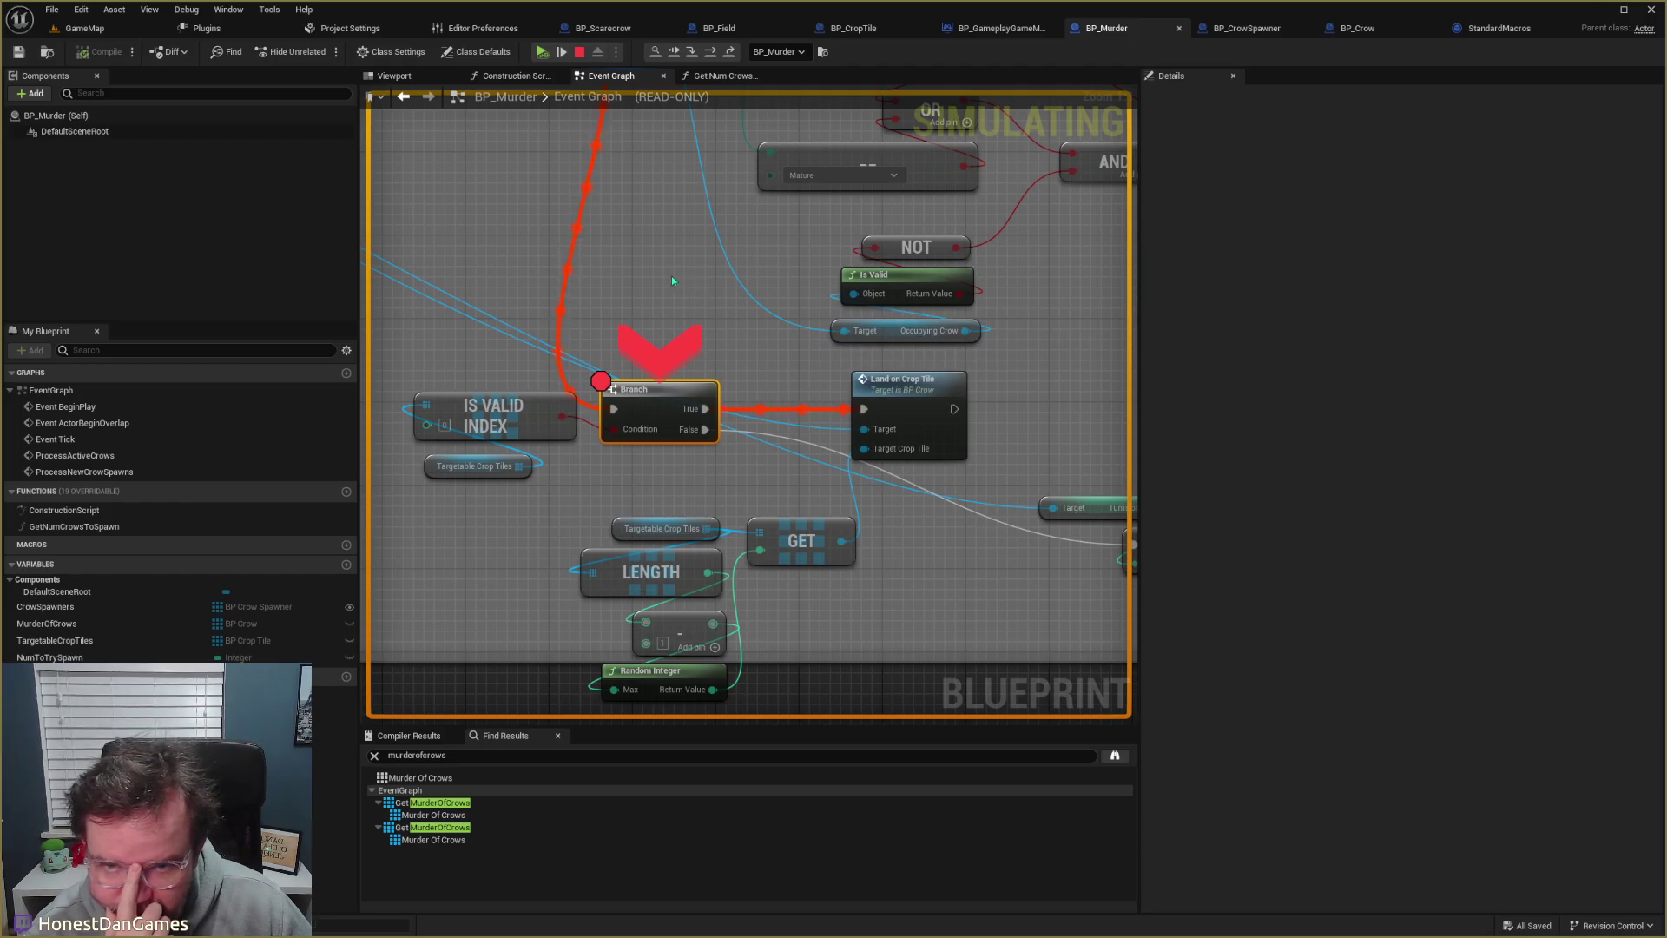
mouse_move(667, 275)
mouse_down()
mouse_move(1053, 622)
mouse_move(834, 358)
mouse_up()
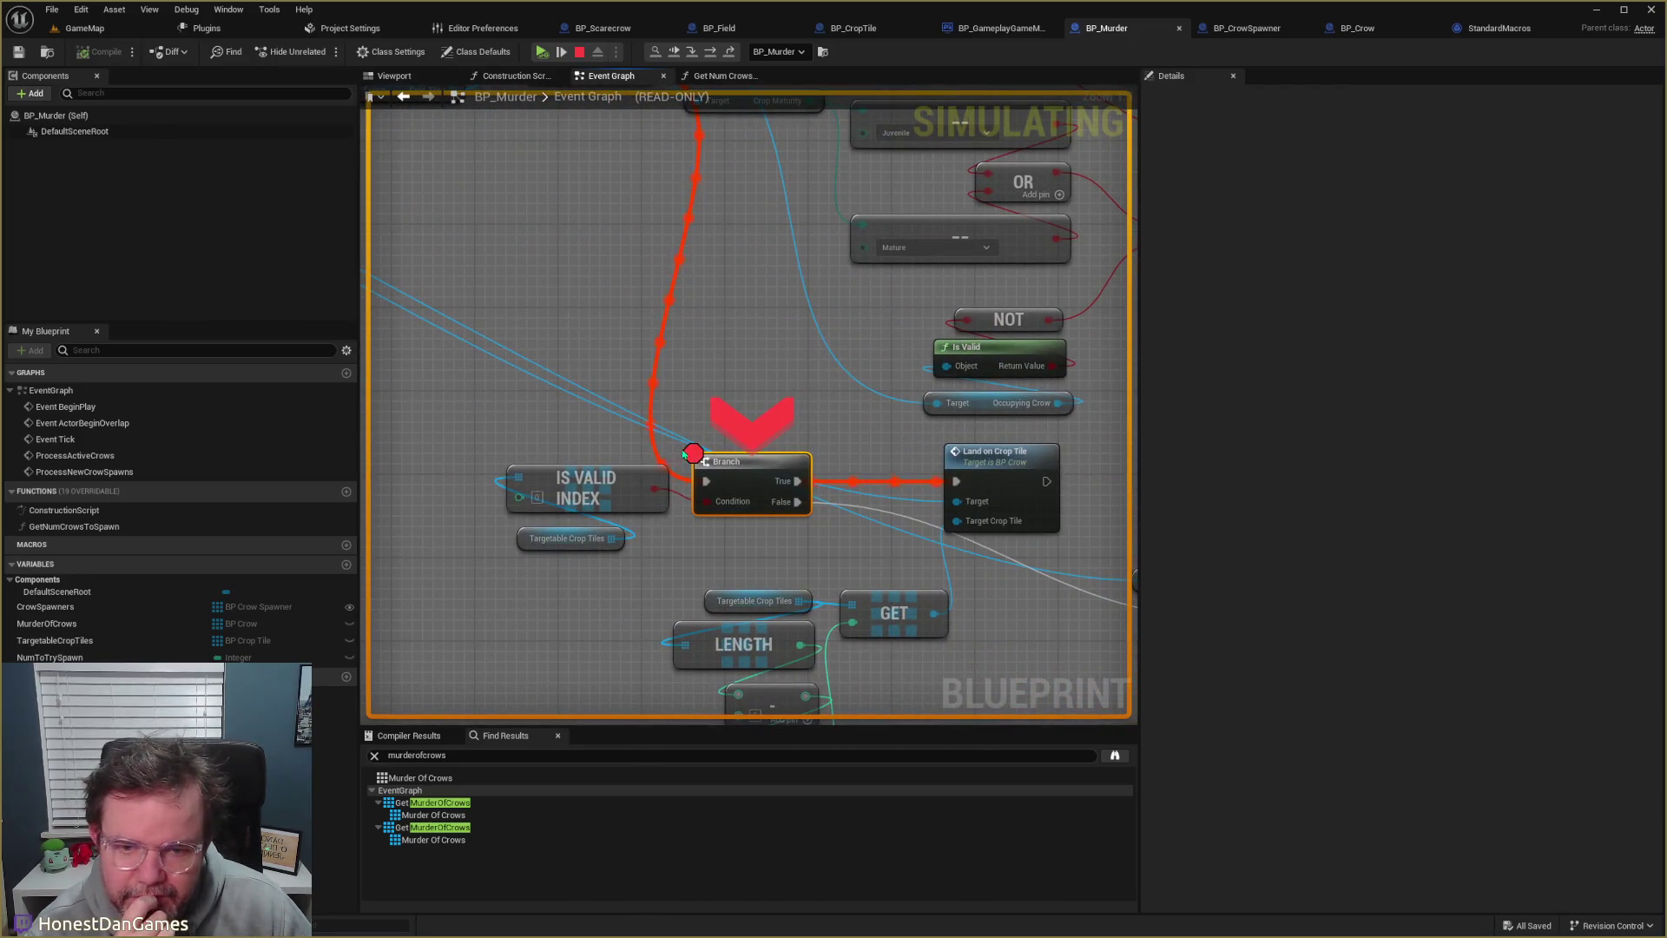
mouse_move(811, 483)
mouse_down()
mouse_move(835, 465)
mouse_move(897, 540)
mouse_move(975, 777)
mouse_up()
drag(798, 452, 707, 449)
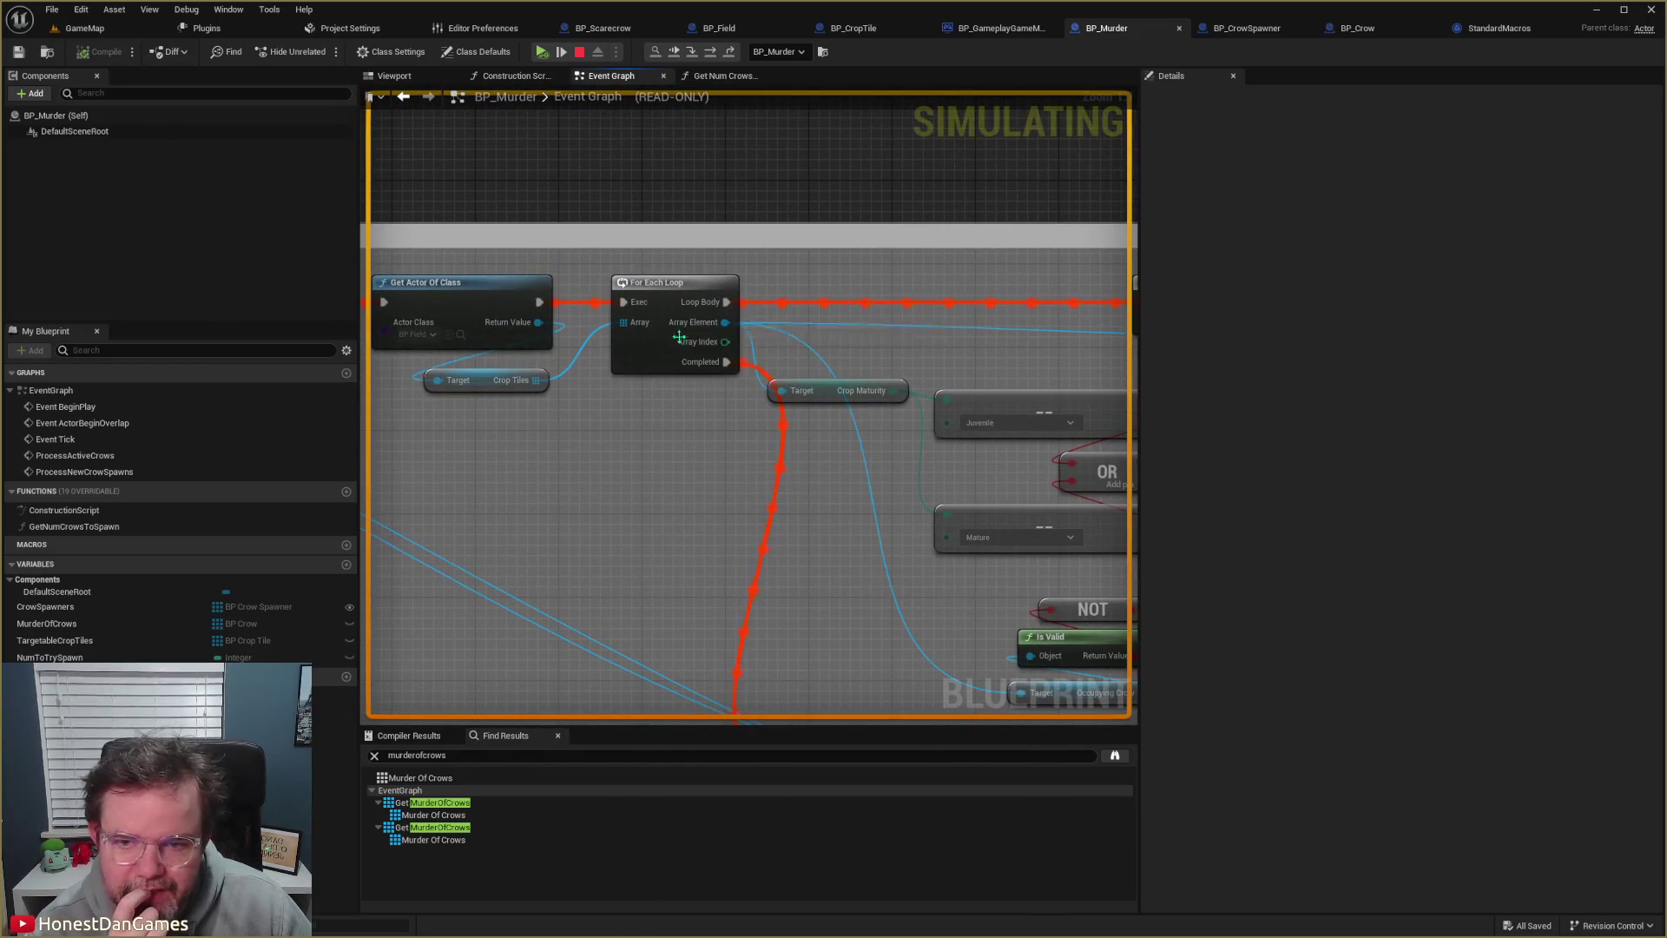
- Pan over Get Actor Of Class, Should Fly to Crop, and the For Each Loop's Branch breakpoint
mouse_move(535, 380)
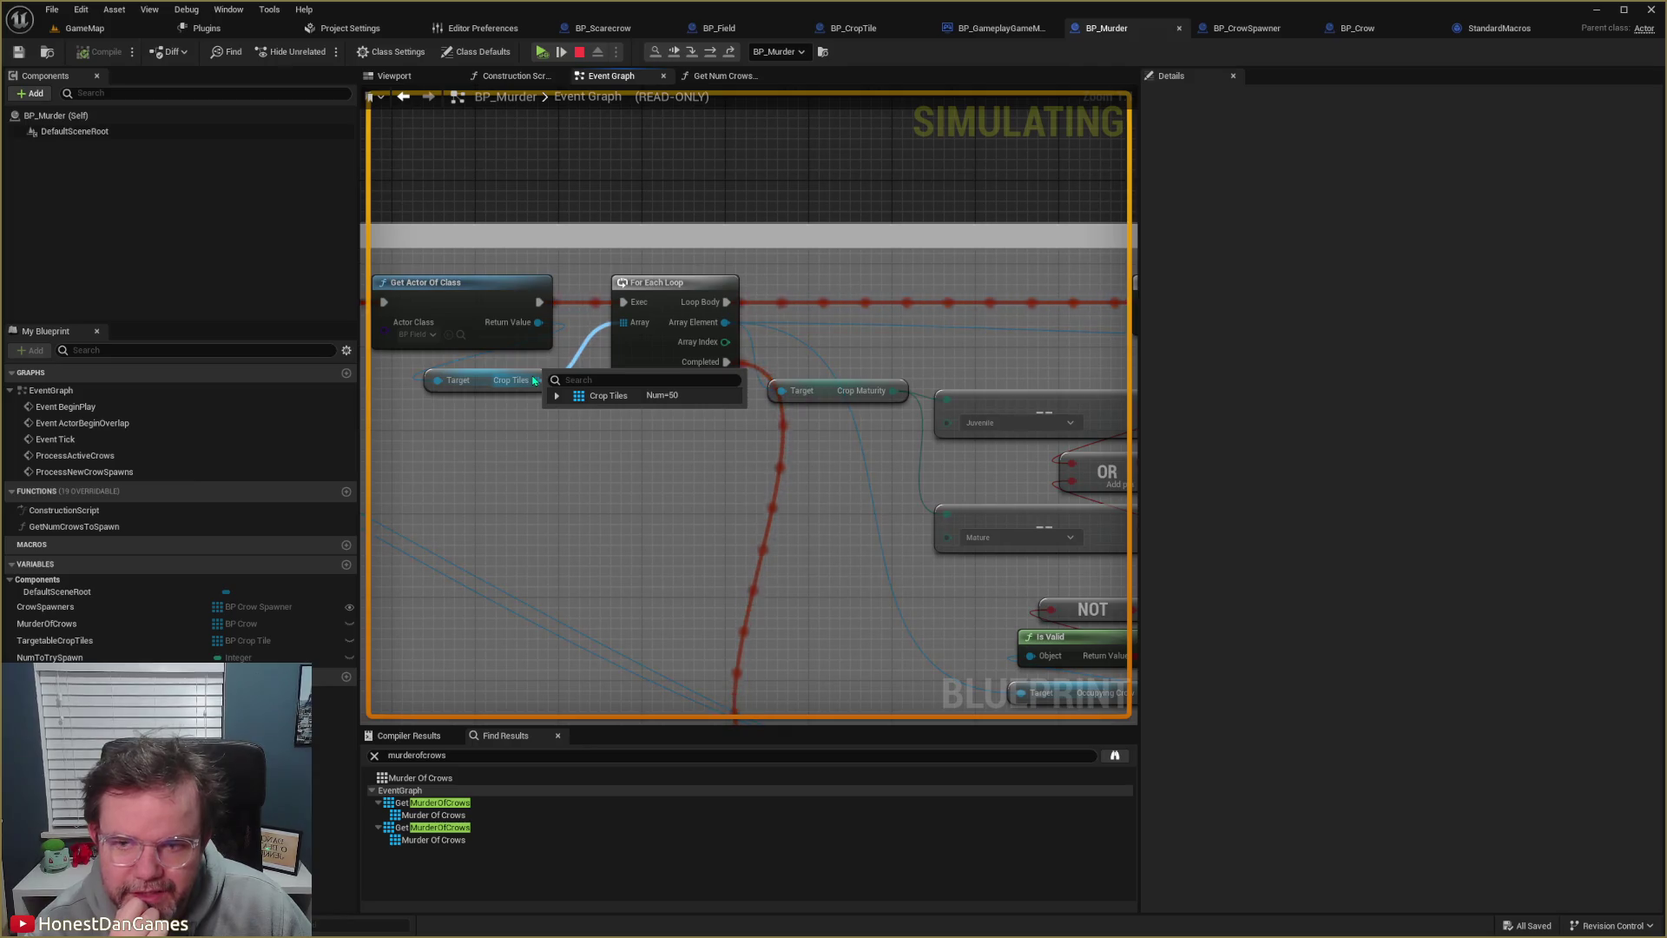
drag(576, 433, 633, 420)
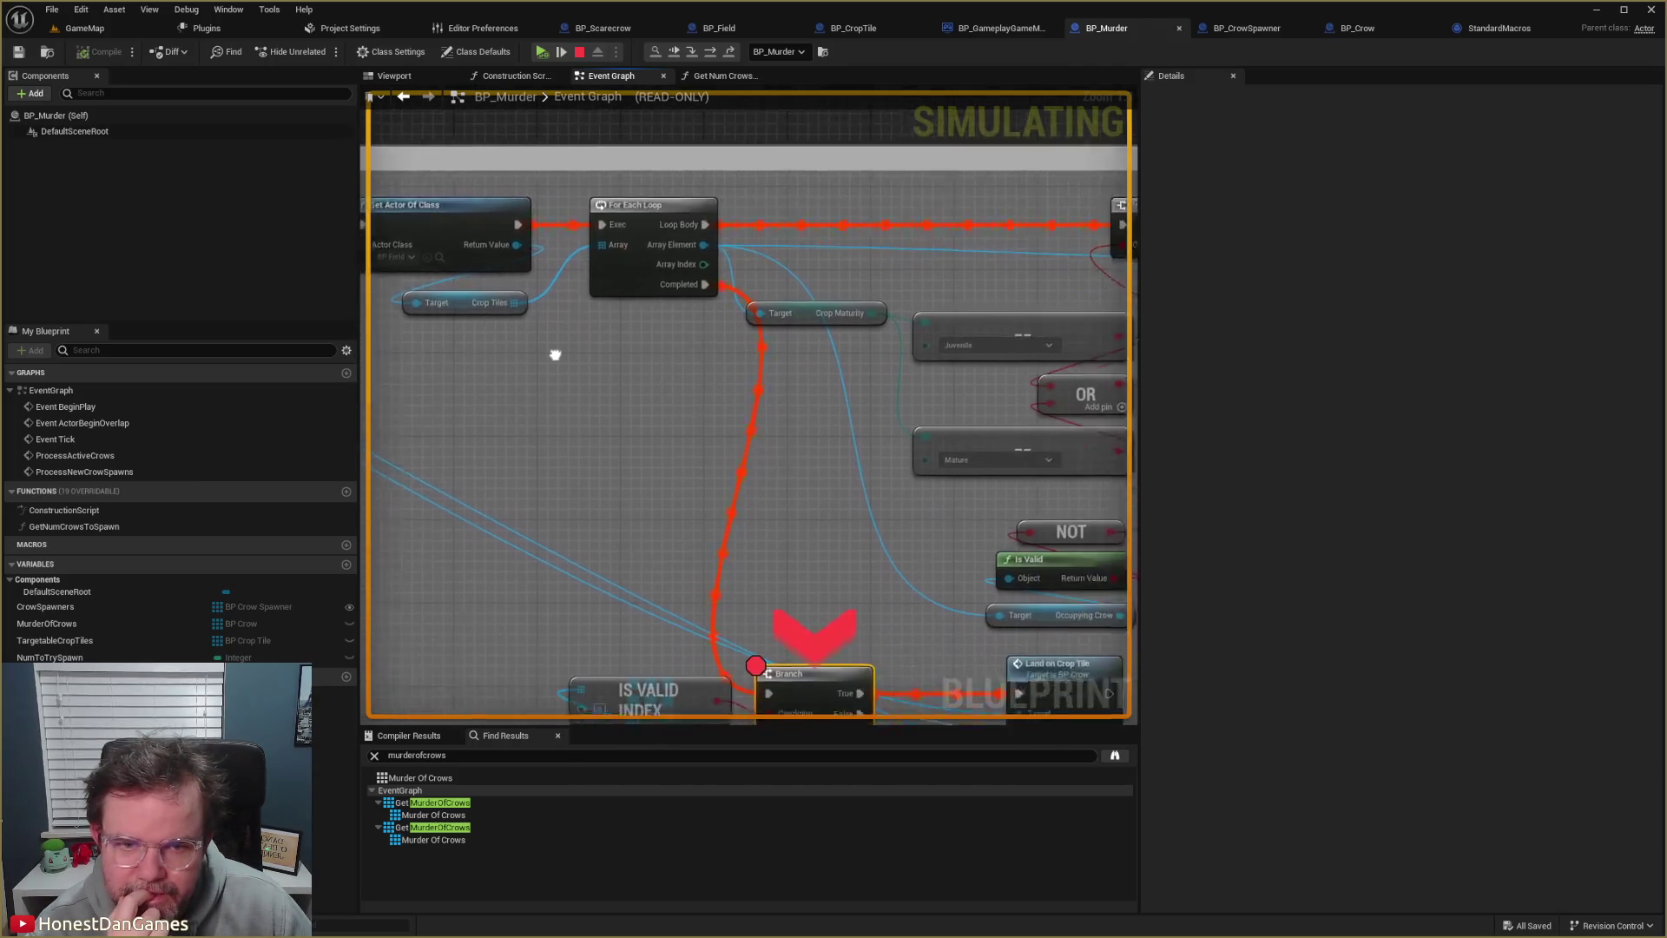
mouse_move(469, 312)
mouse_down()
mouse_move(647, 323)
mouse_move(484, 241)
mouse_move(547, 296)
mouse_up()
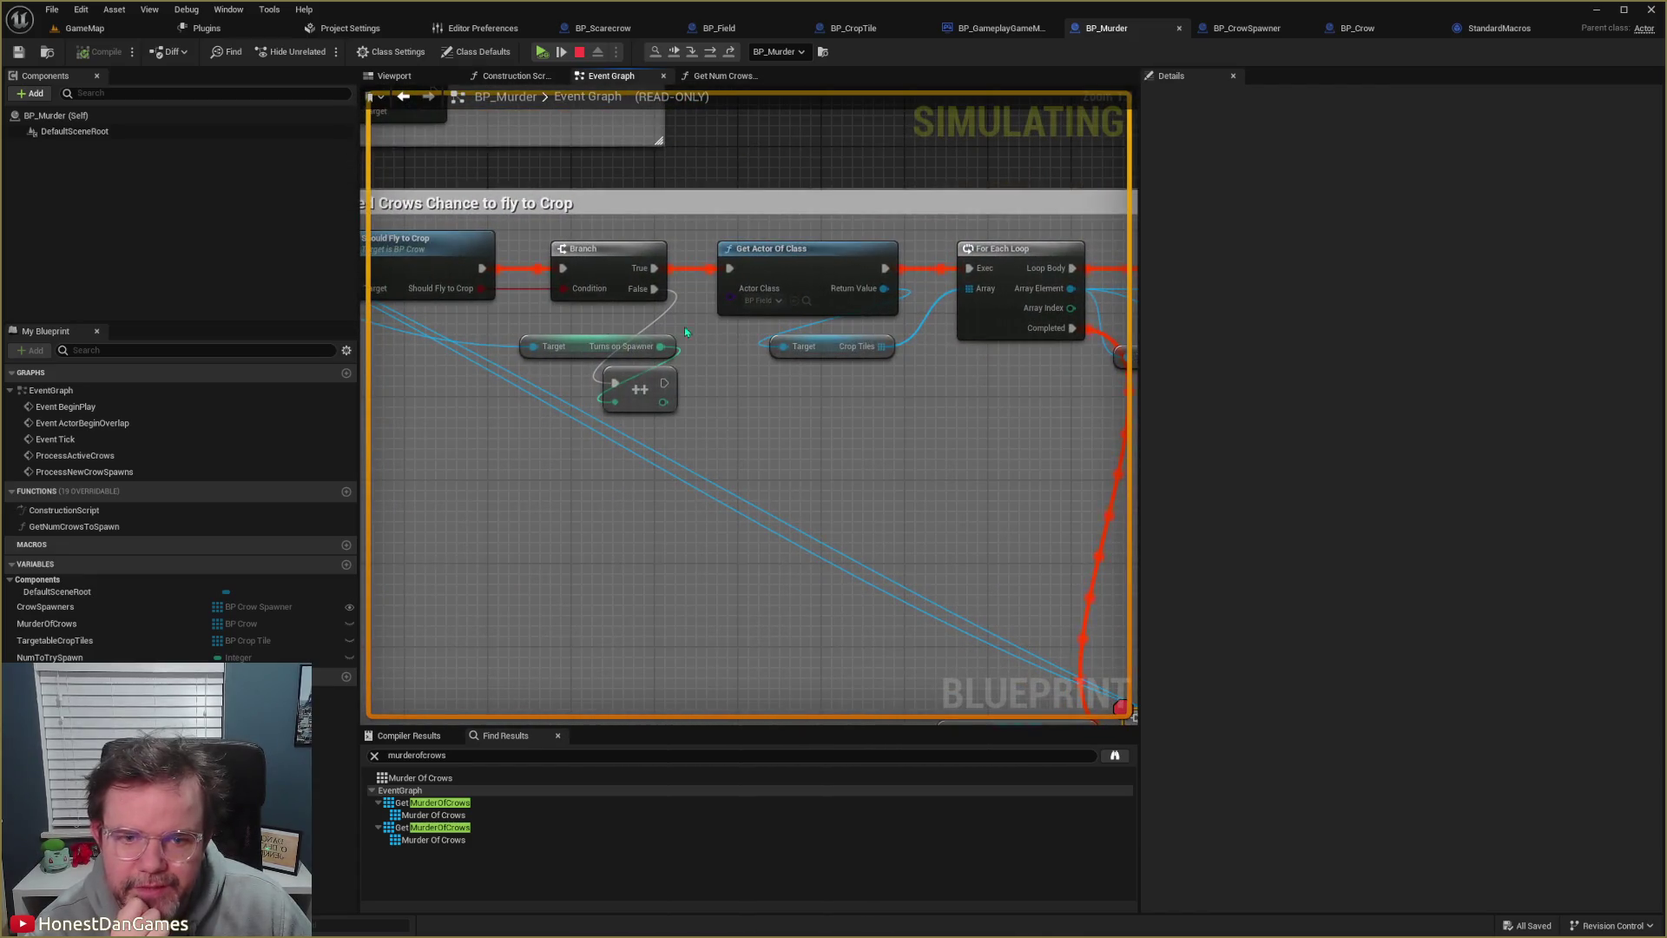
drag(765, 428, 895, 419)
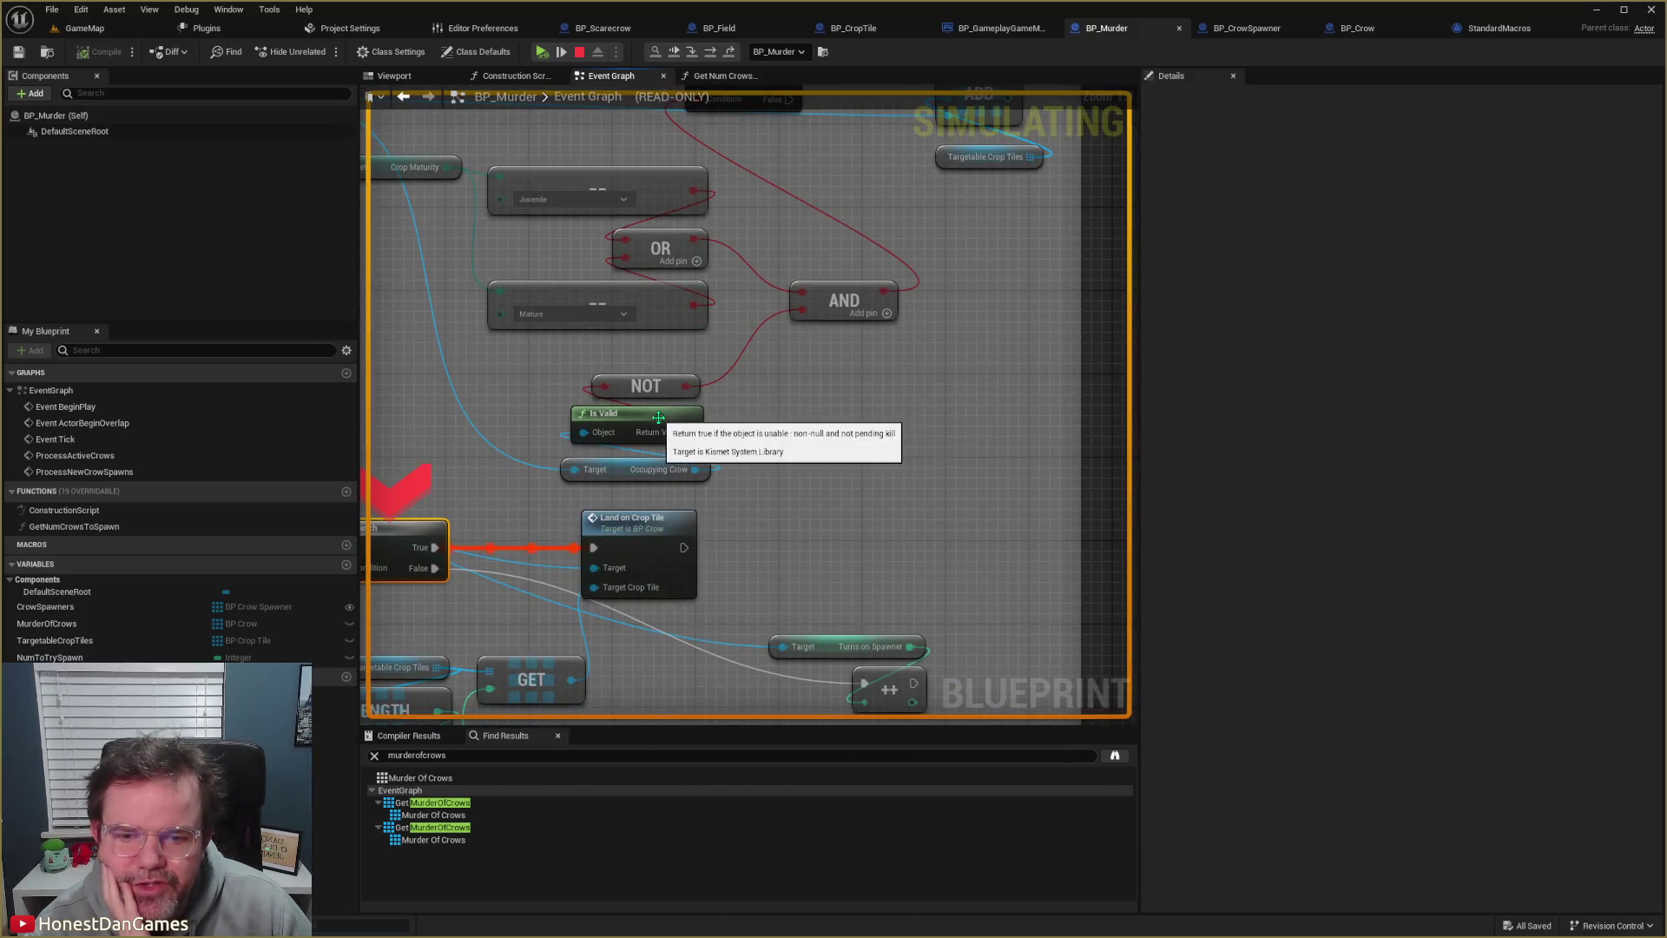
mouse_move(670, 470)
mouse_move(665, 481)
mouse_down()
mouse_move(866, 513)
mouse_move(1102, 584)
mouse_move(1047, 582)
mouse_up()
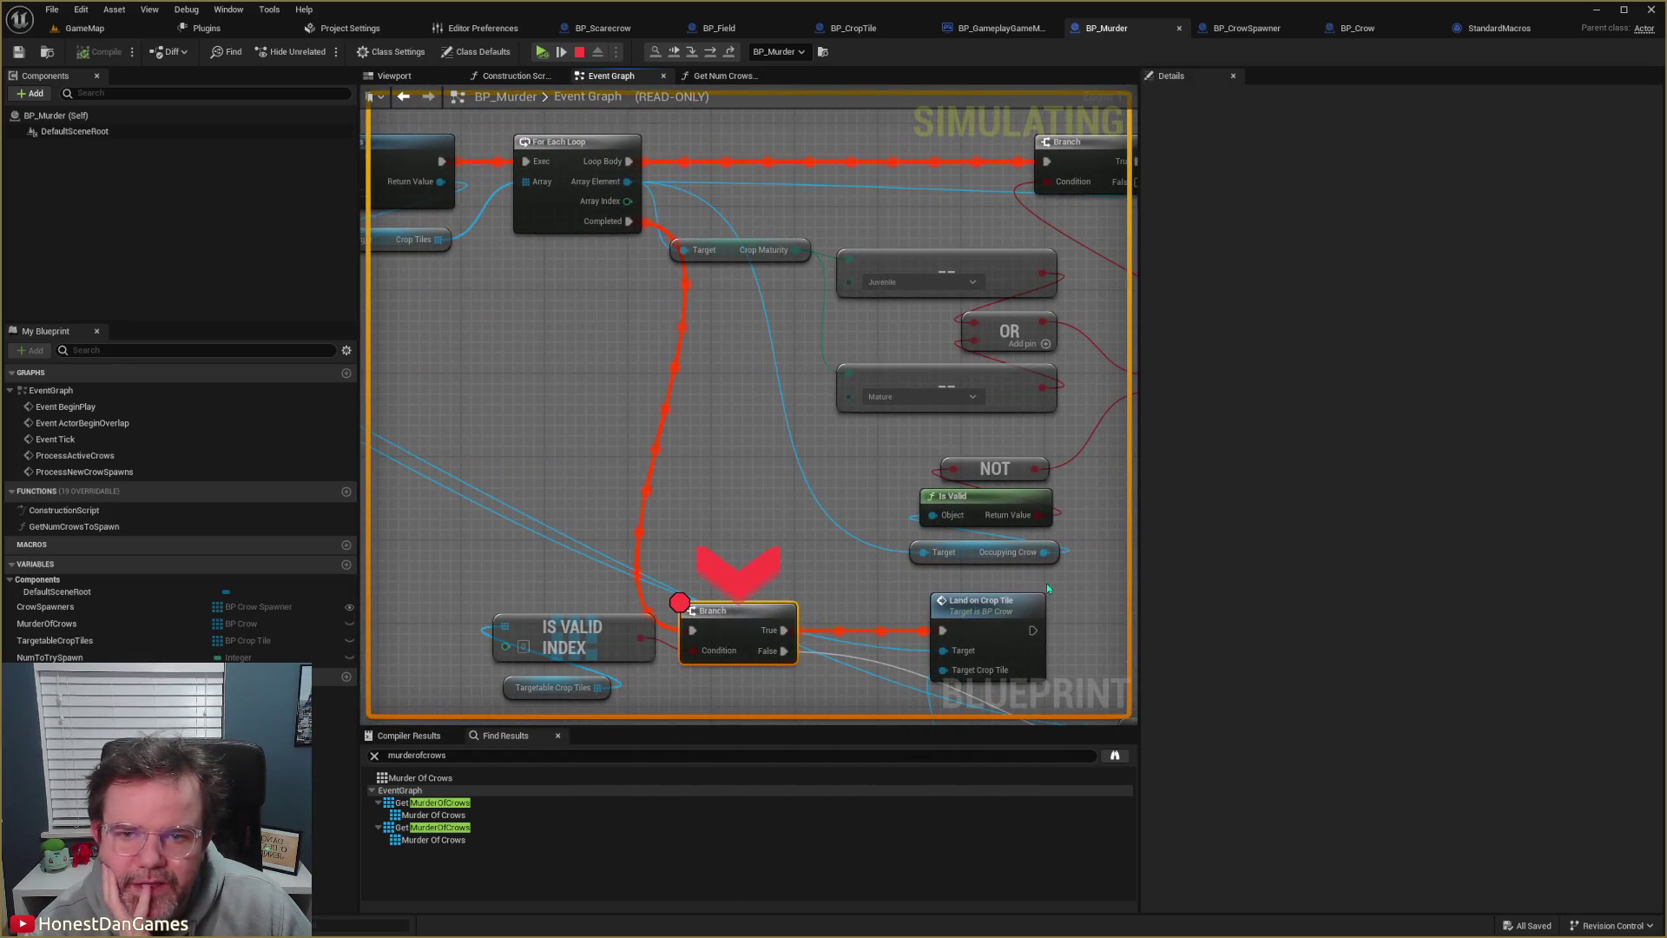
mouse_move(1017, 557)
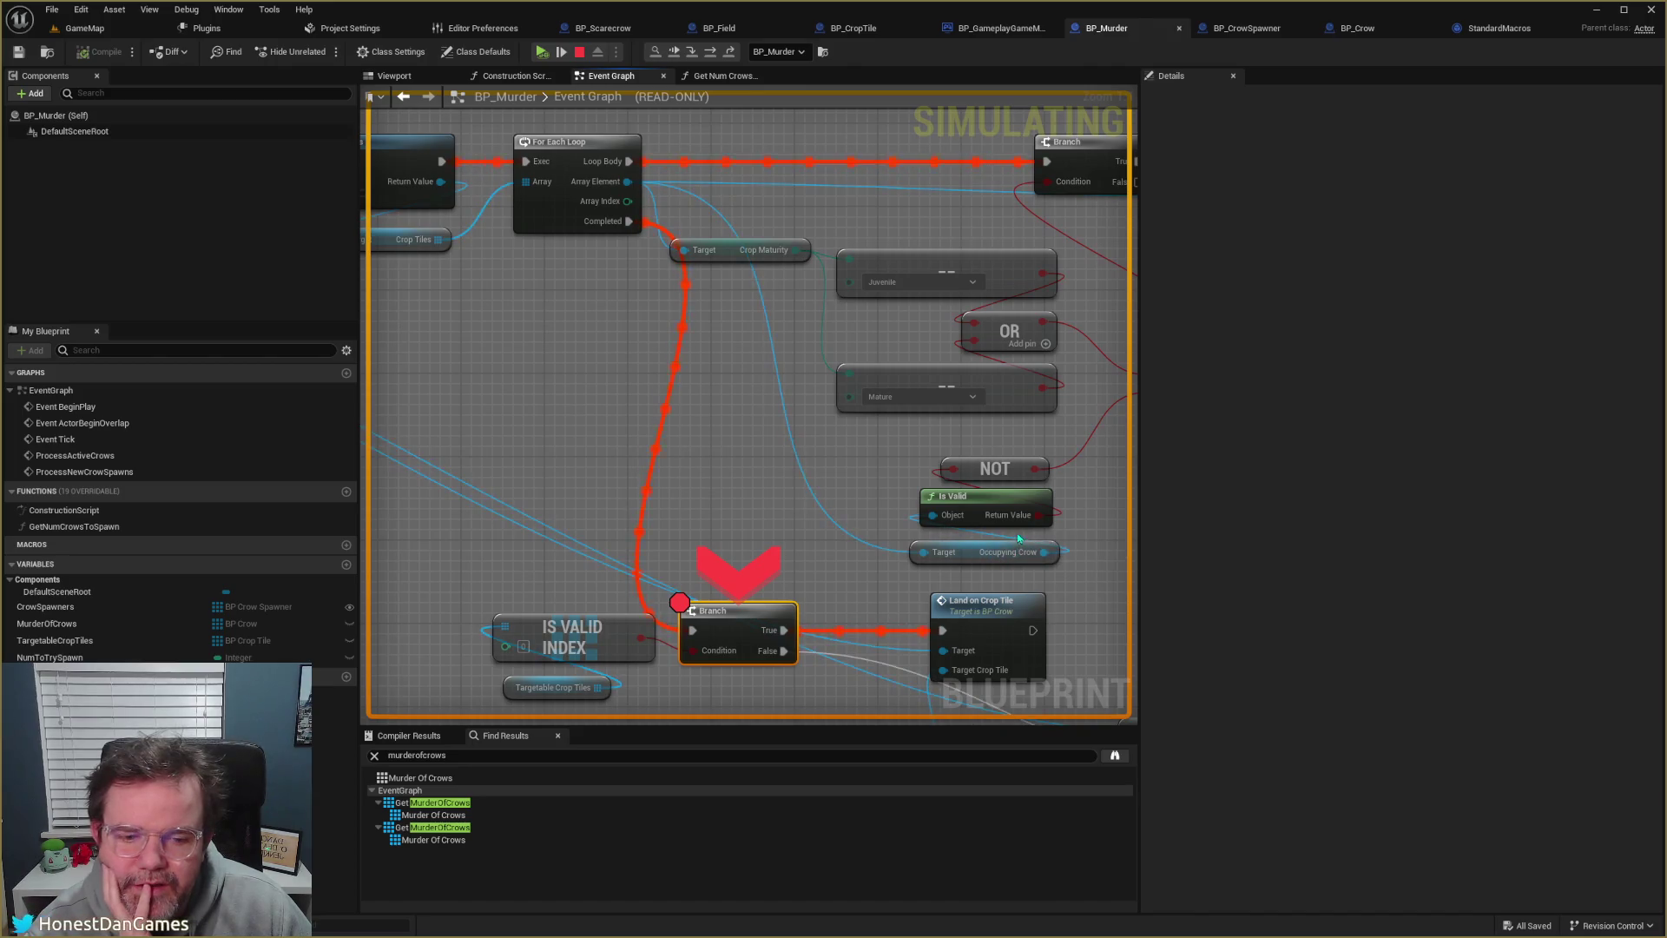
mouse_move(1022, 526)
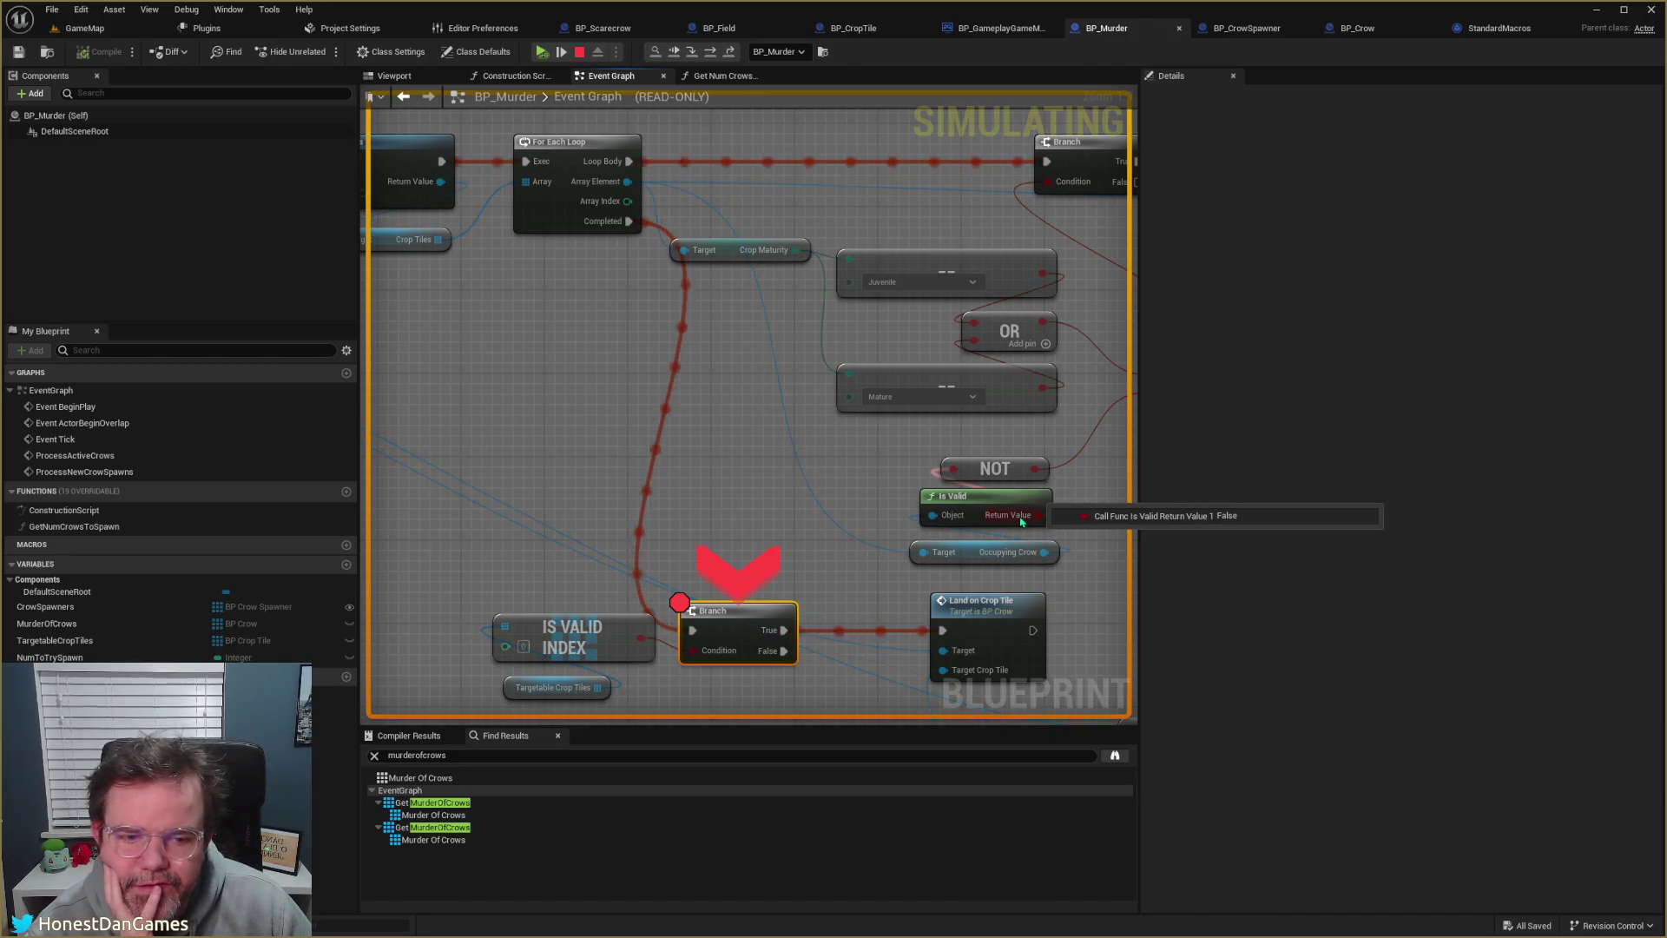
- Open the Land on Crop Tile event in BP_Crow to see it set Occupying Crow
mouse_move(1081, 543)
mouse_down()
mouse_move(879, 549)
mouse_move(958, 547)
mouse_move(924, 449)
mouse_up()
mouse_move(923, 450)
drag(747, 445, 694, 356)
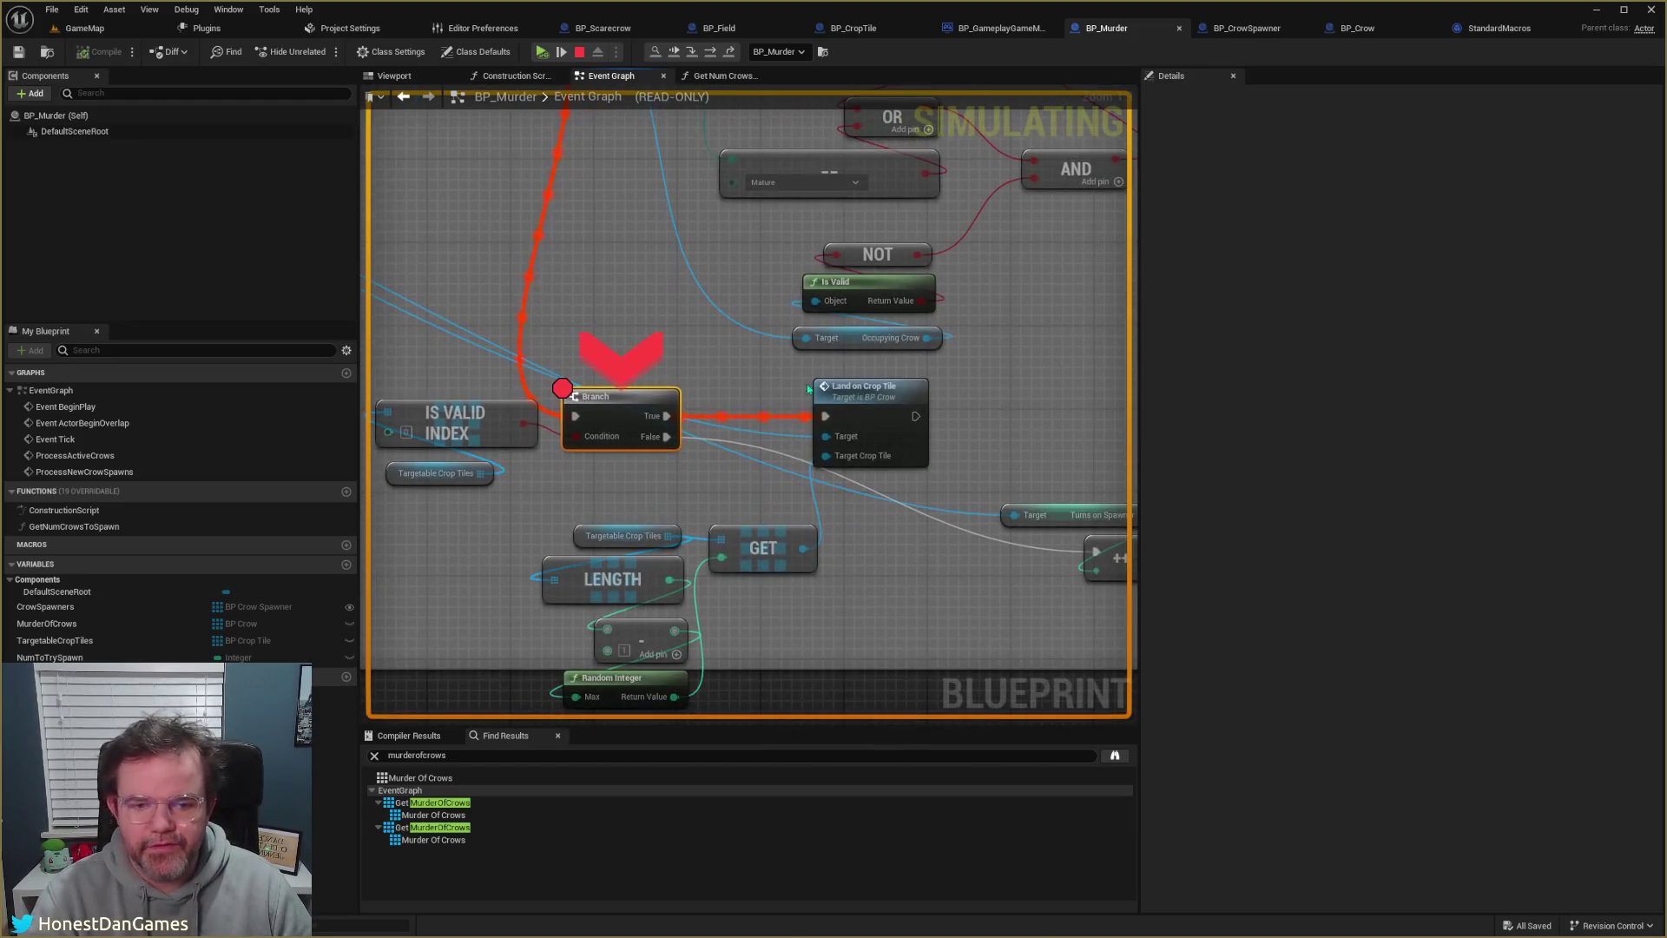
double_click(812, 401)
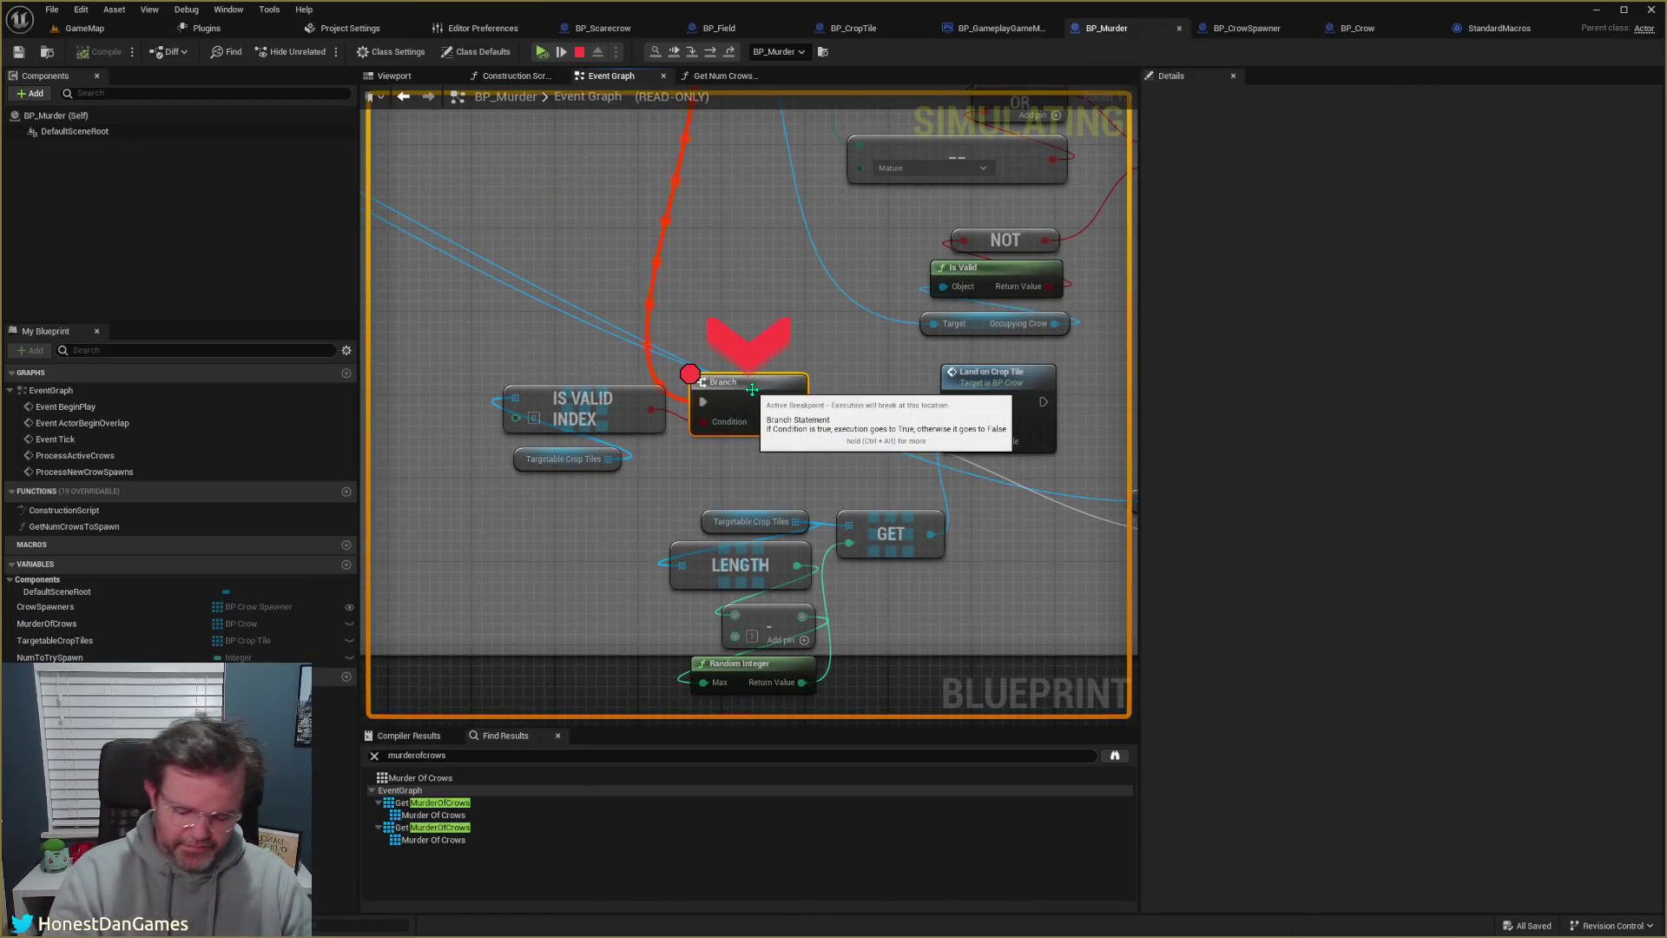
- Remove the Branch breakpoint, resume, eject with F8, and frame the crop tile holding the crows
key(F9)
click(542, 52)
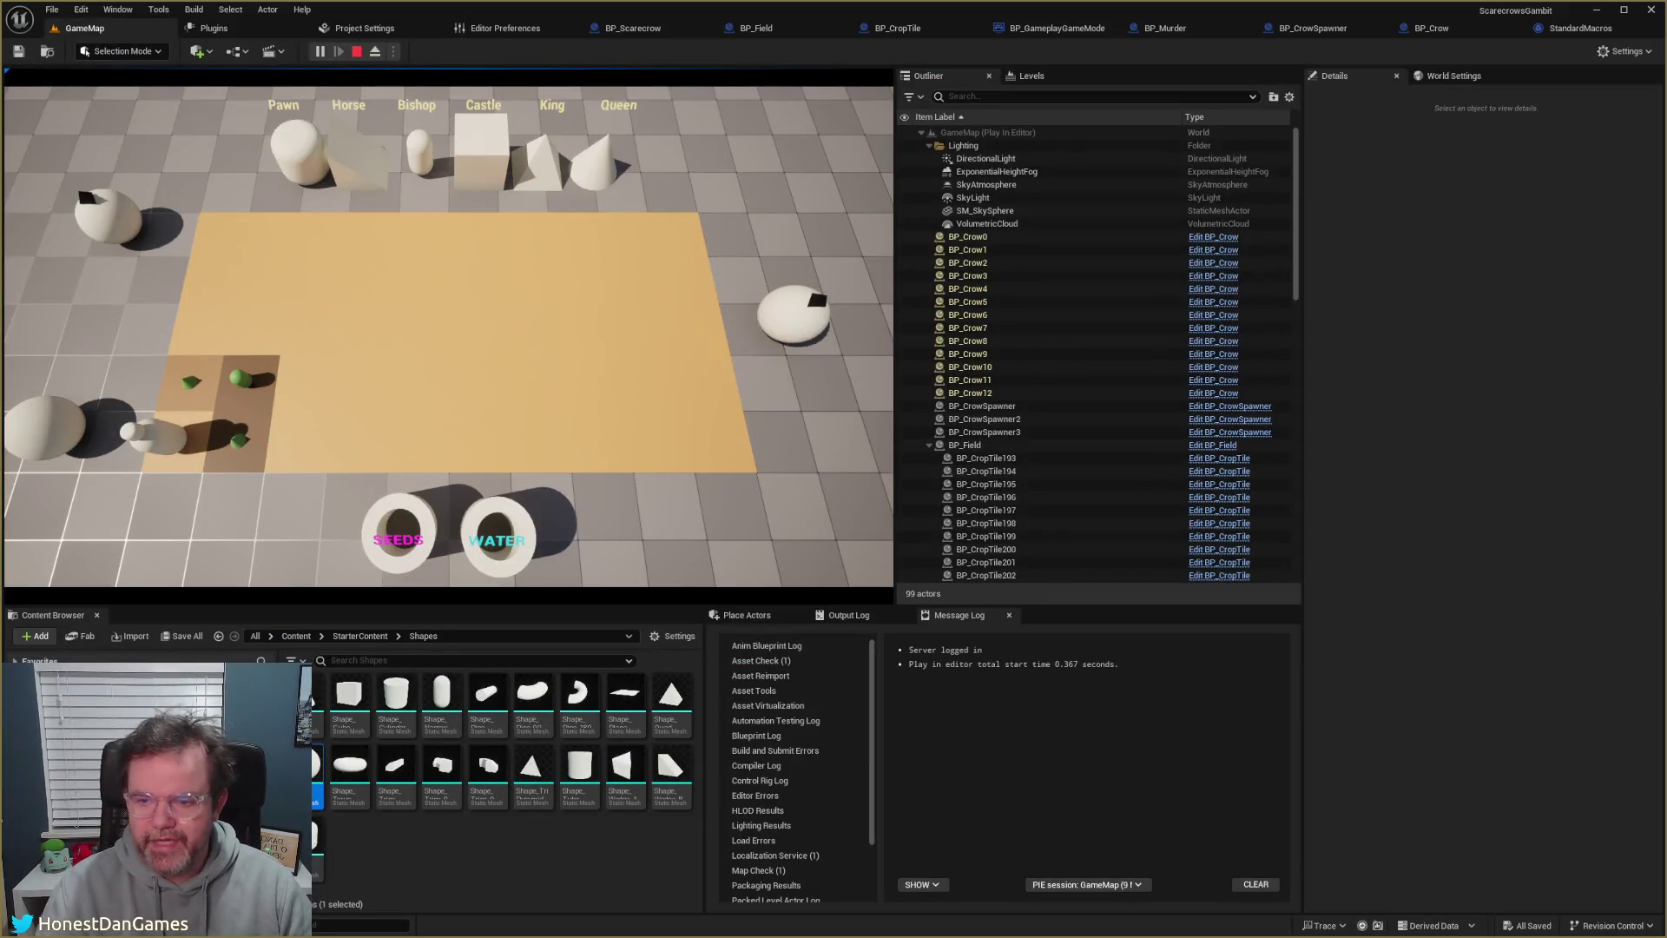
key(F8)
click(236, 447)
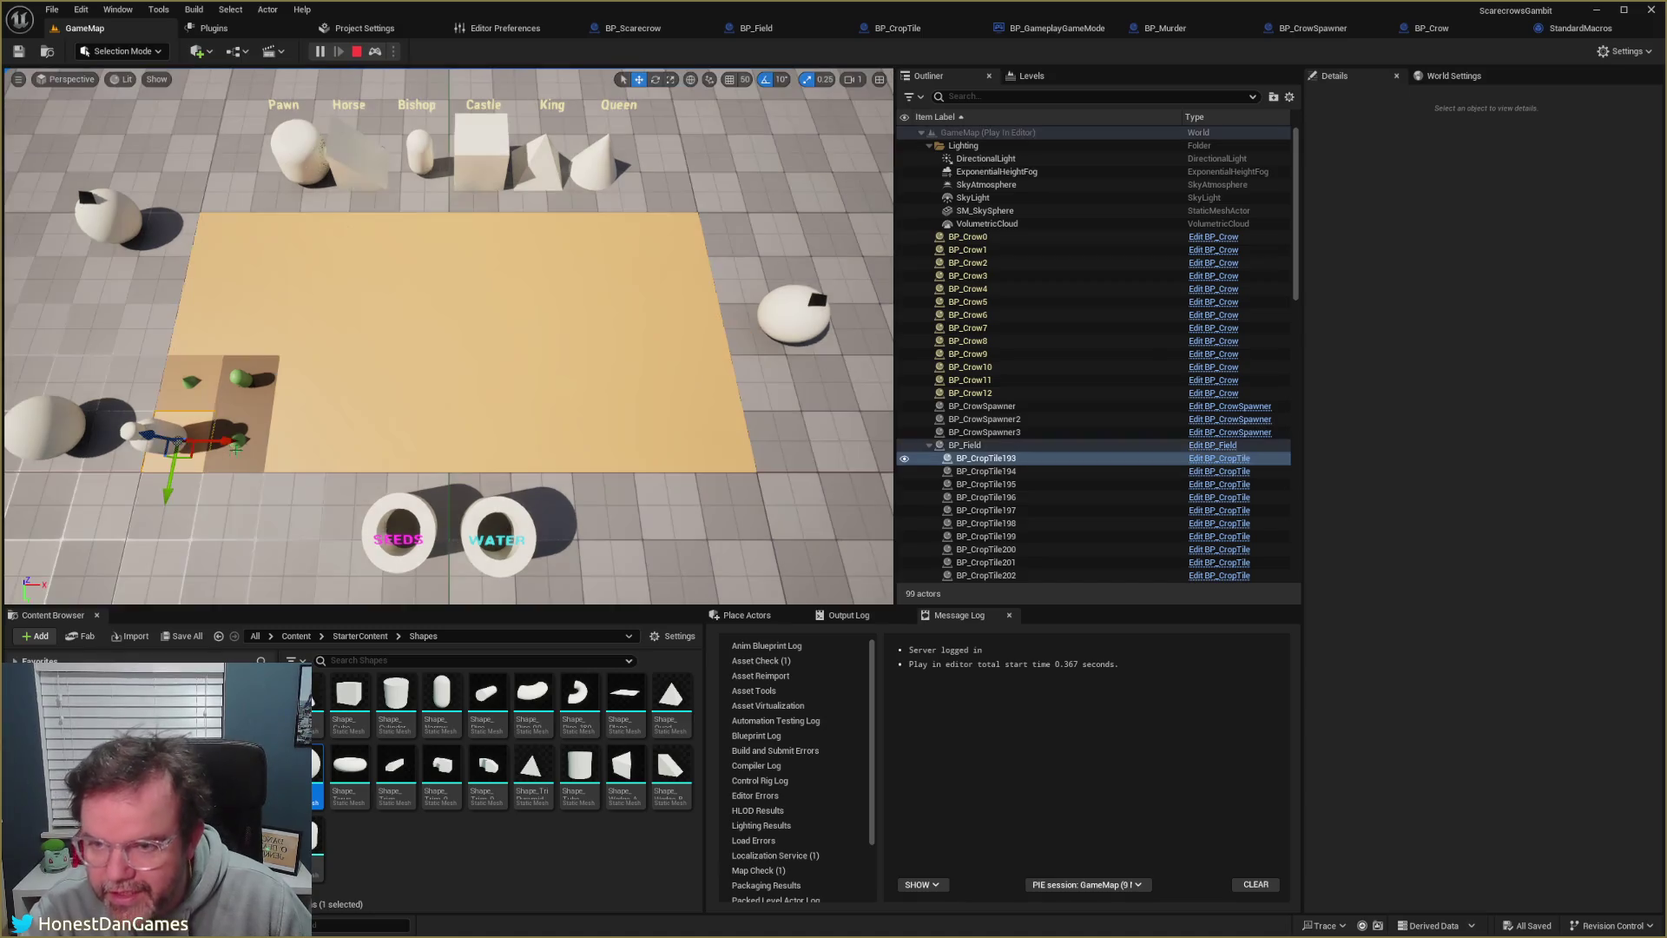
key(f)
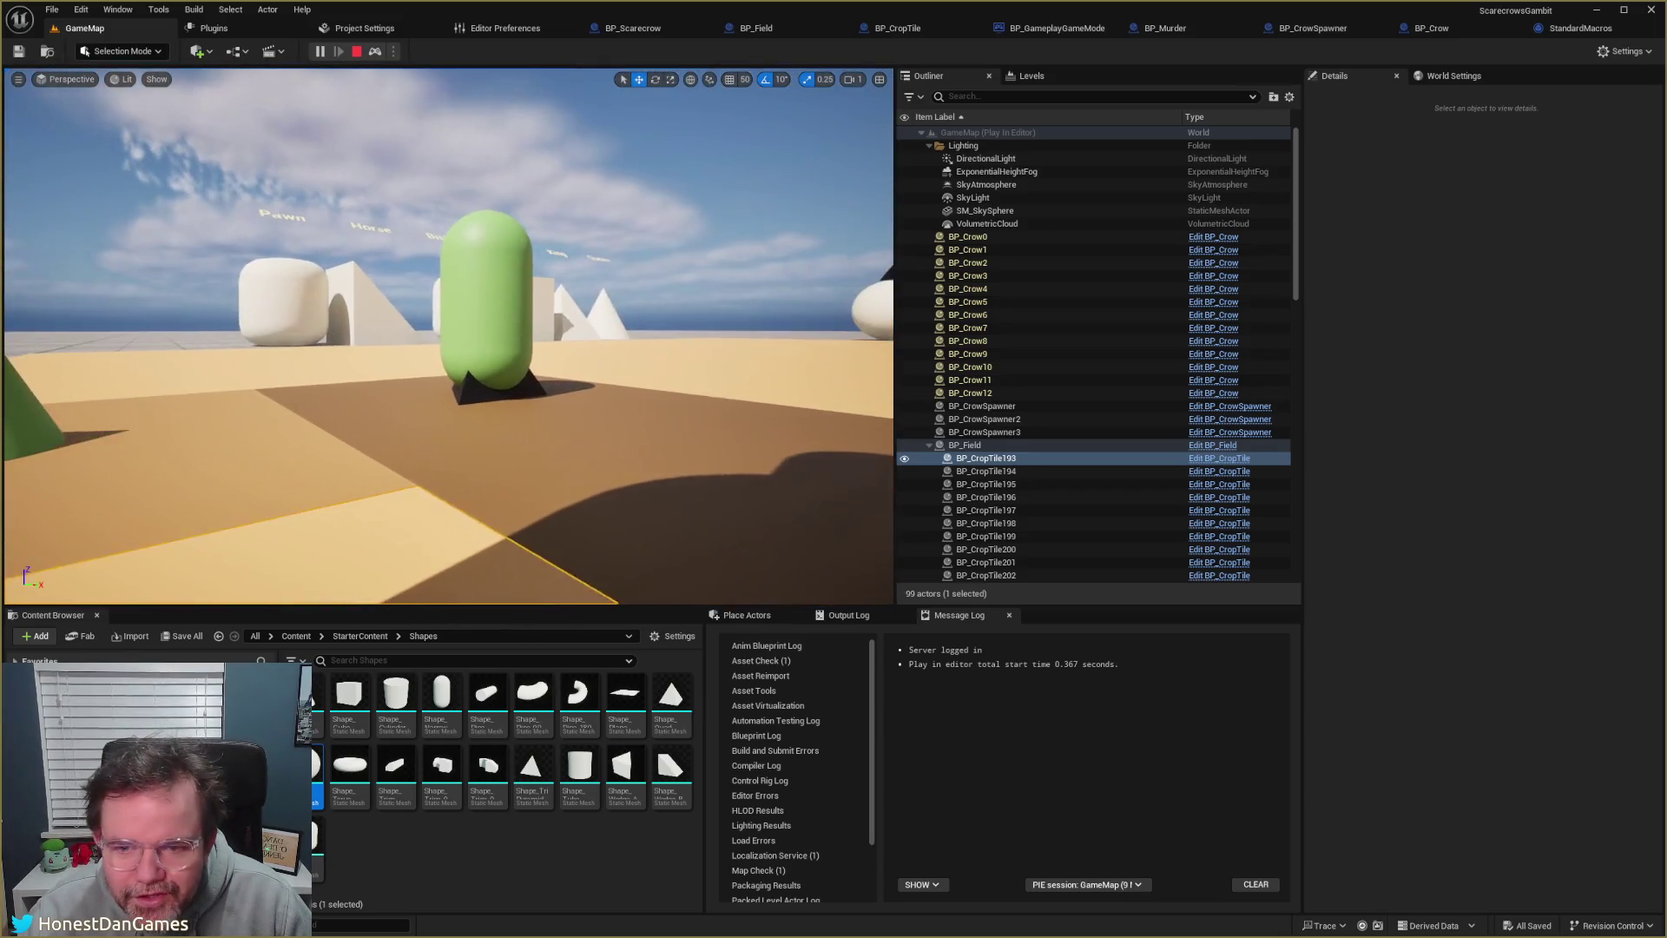
- Lift BP_Crow8 and BP_Crow5 off the stacked pile, view the crows, then possess again
click(381, 387)
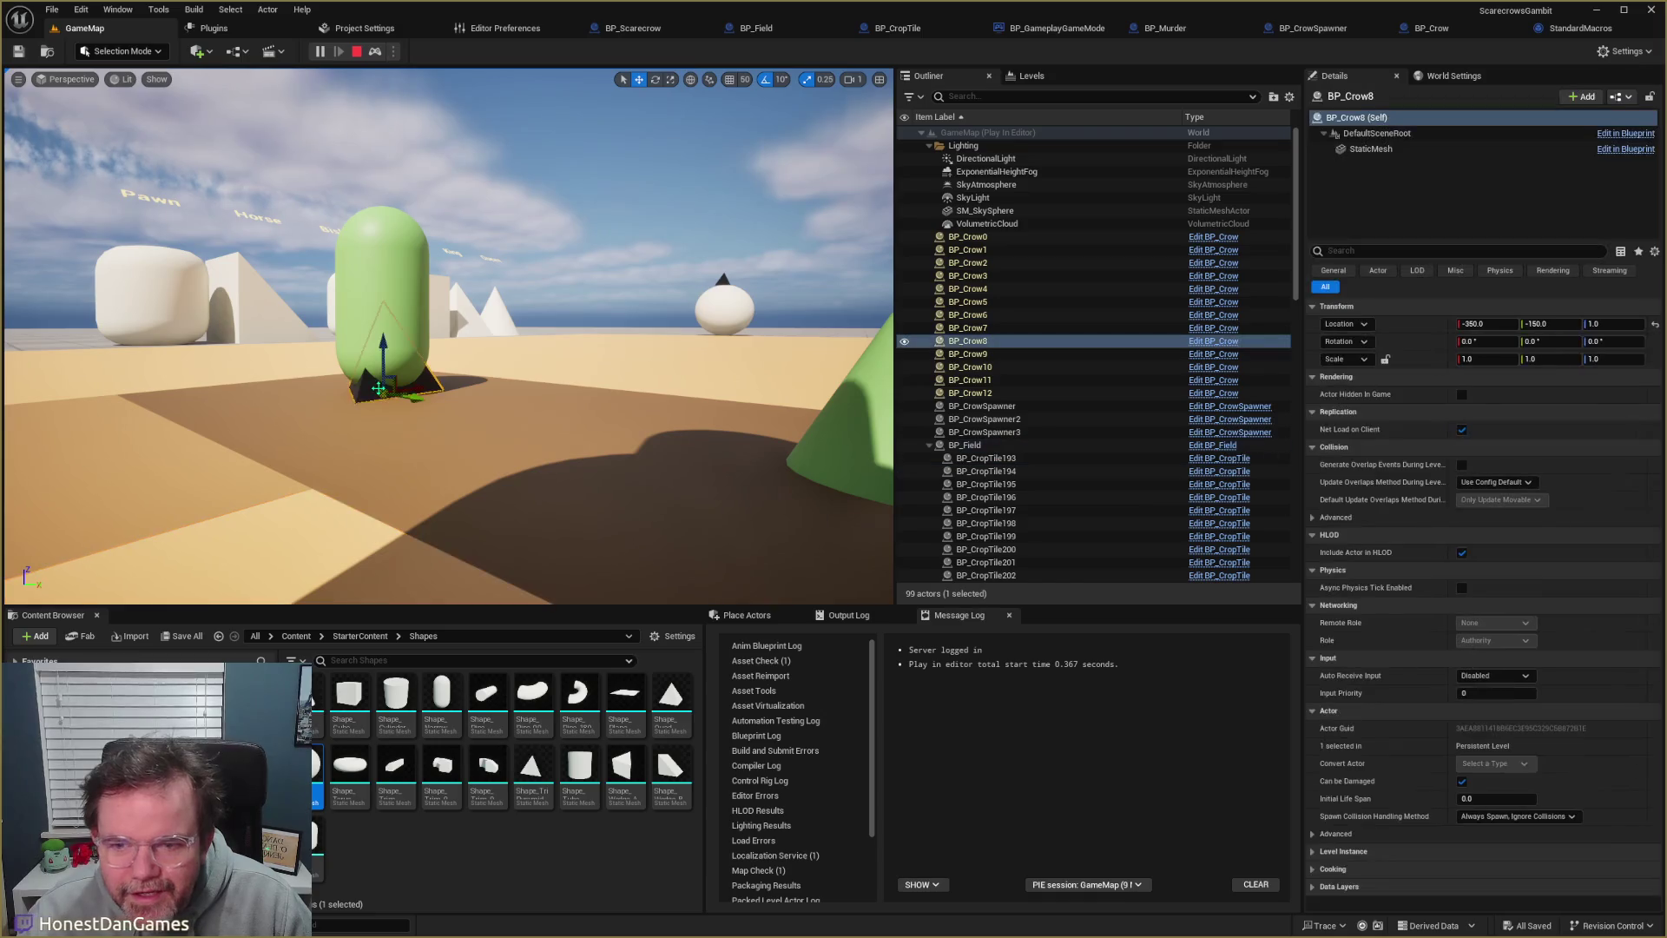
drag(383, 347, 383, 261)
click(382, 375)
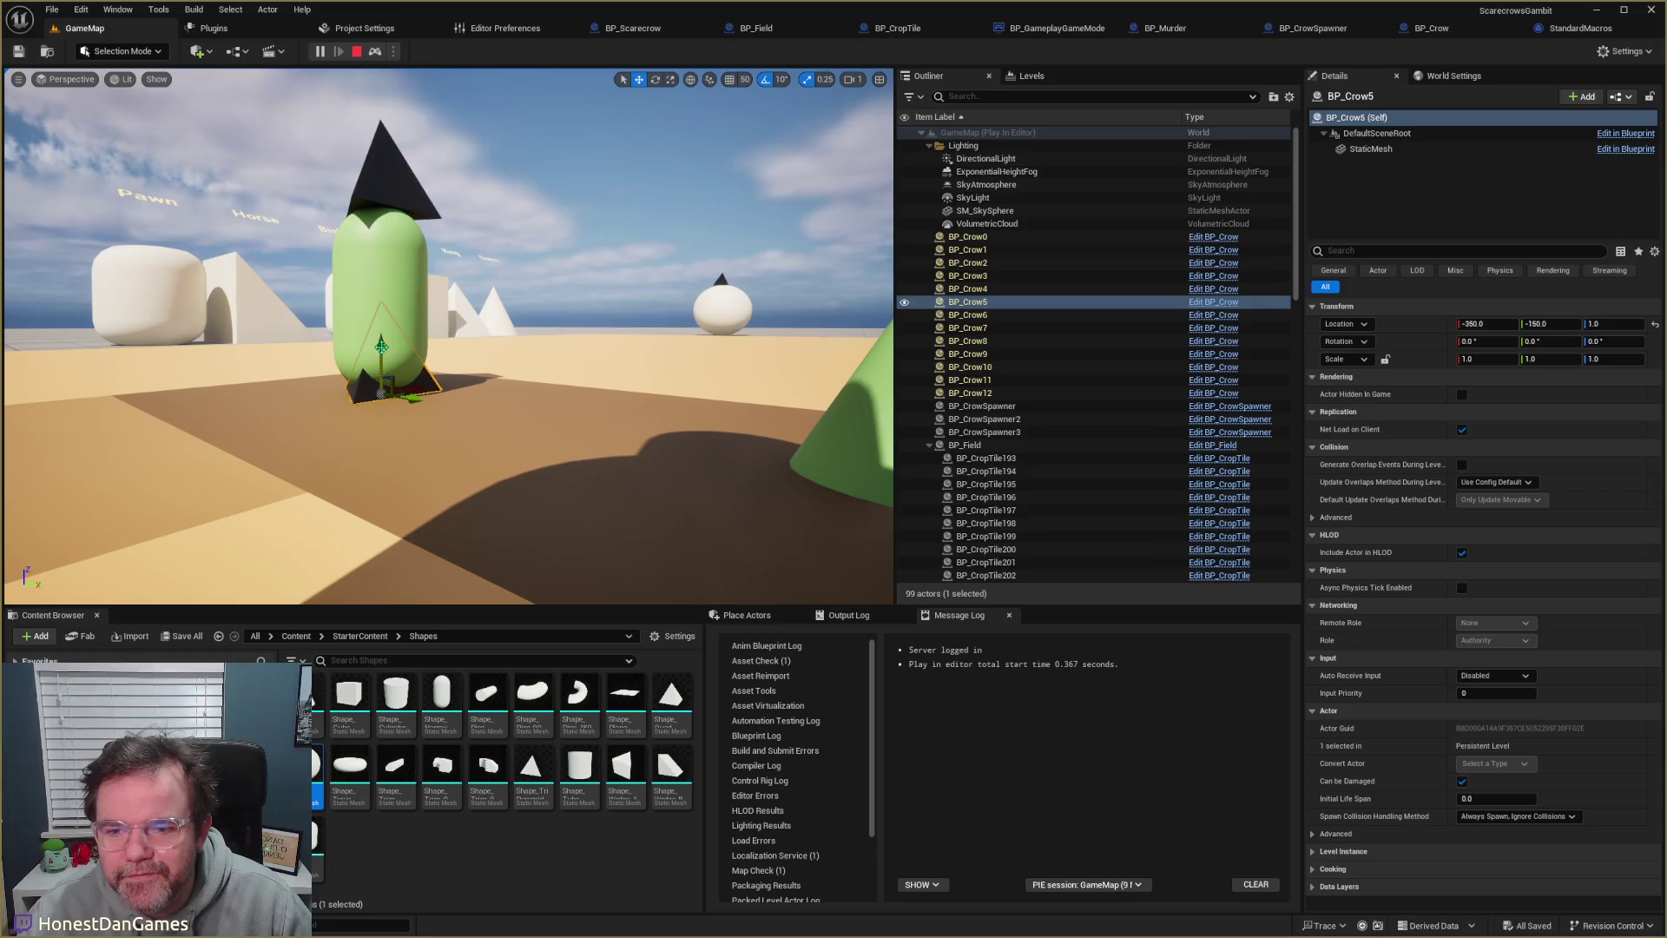
drag(382, 348, 389, 254)
click(373, 381)
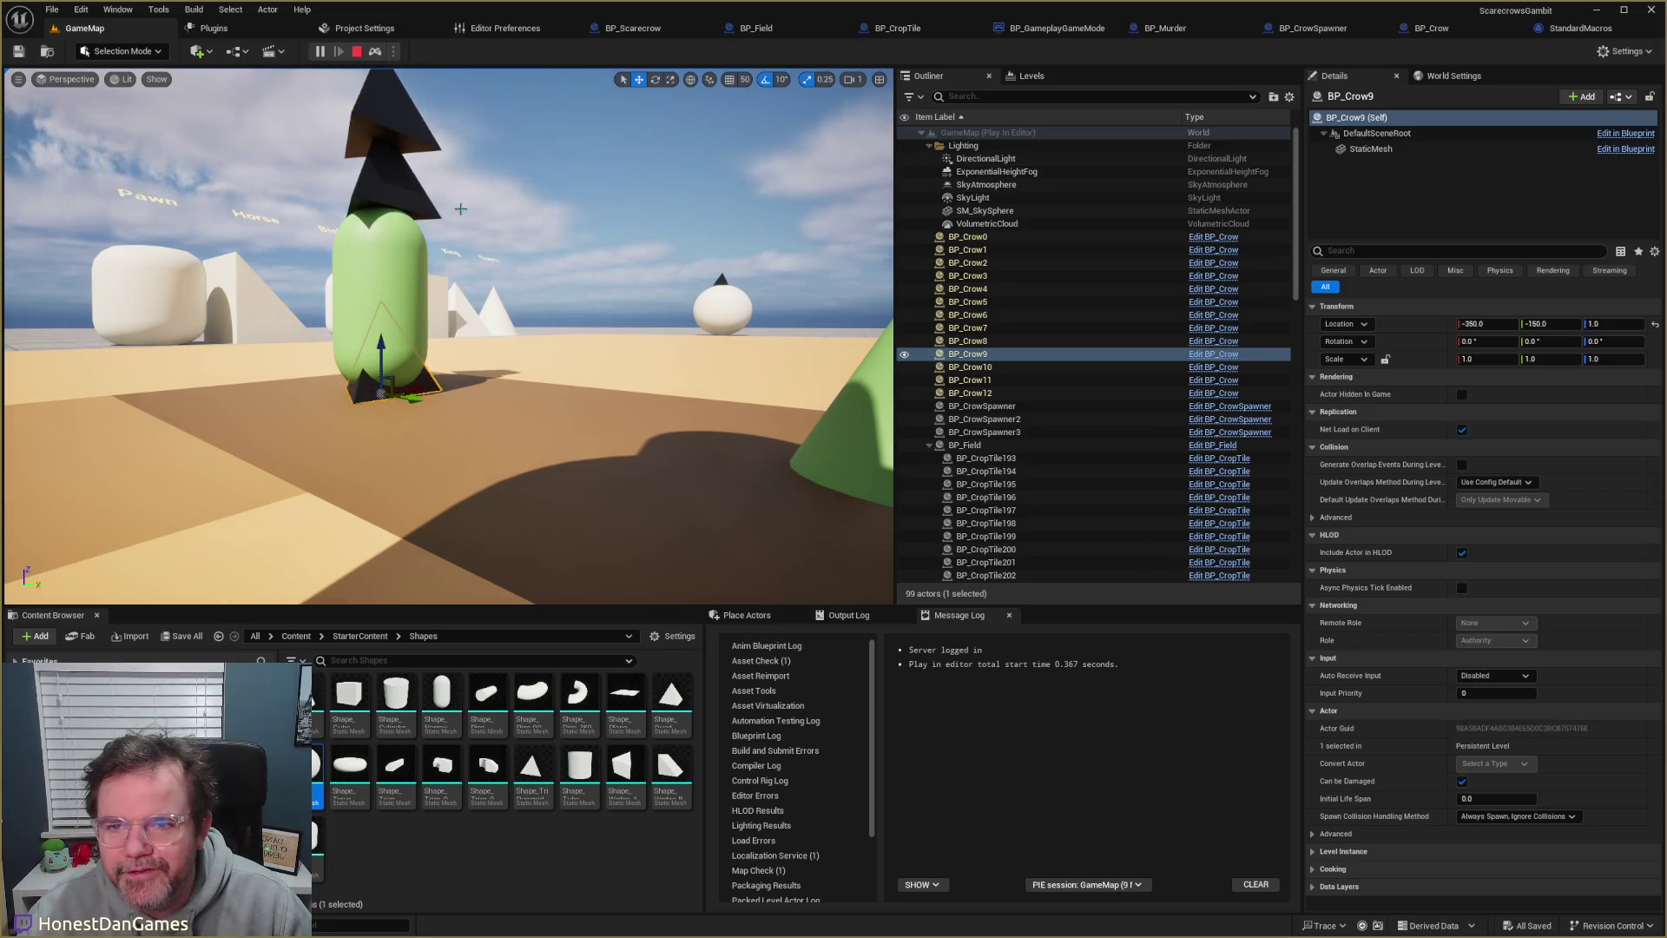
mouse_move(461, 208)
mouse_down()
mouse_move(451, 156)
mouse_move(486, 261)
mouse_move(521, 295)
mouse_move(504, 260)
mouse_move(486, 513)
mouse_up()
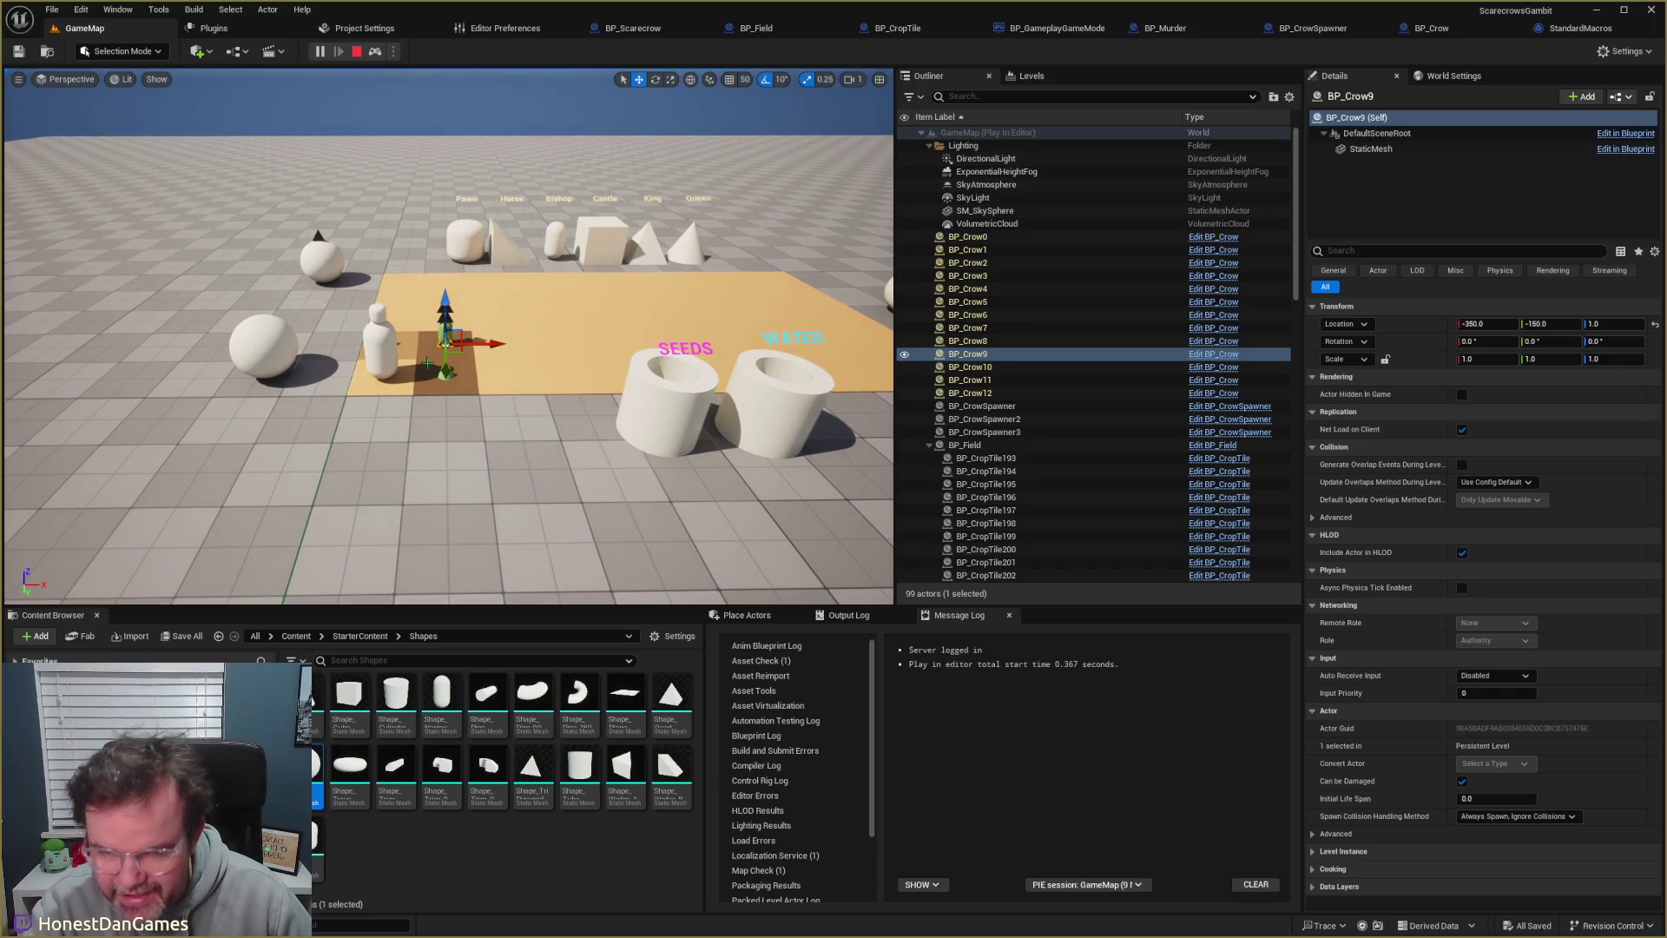
key(F8)
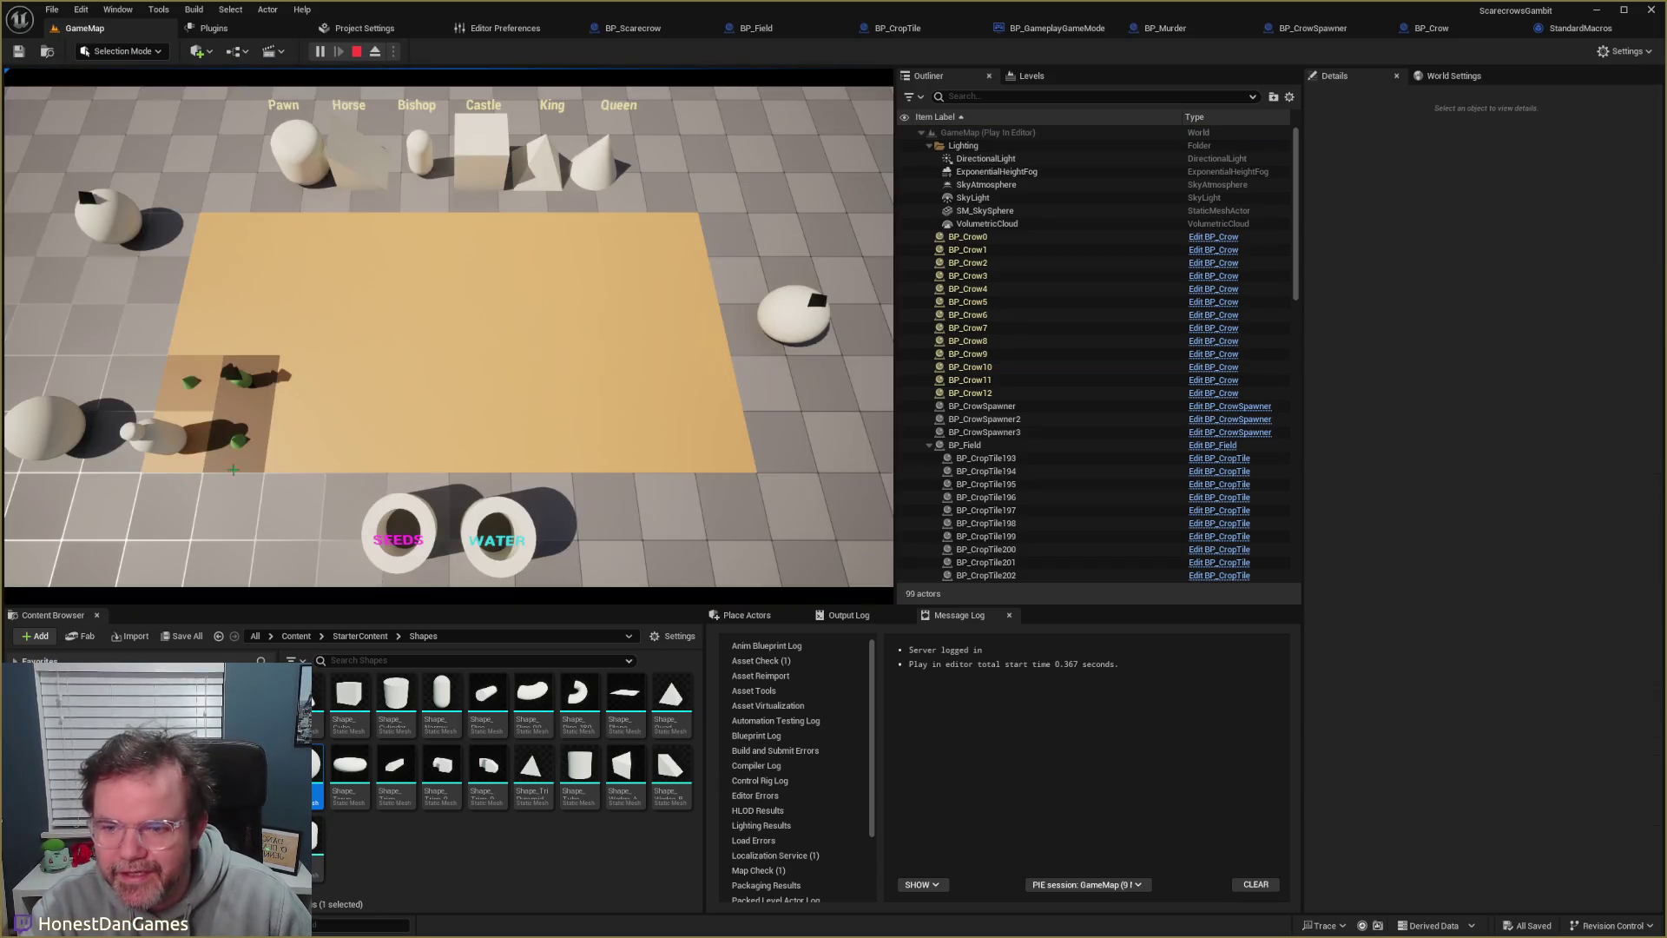
- Take seeds from the SEEDS bin and tend the crops to attract more crows
click(410, 513)
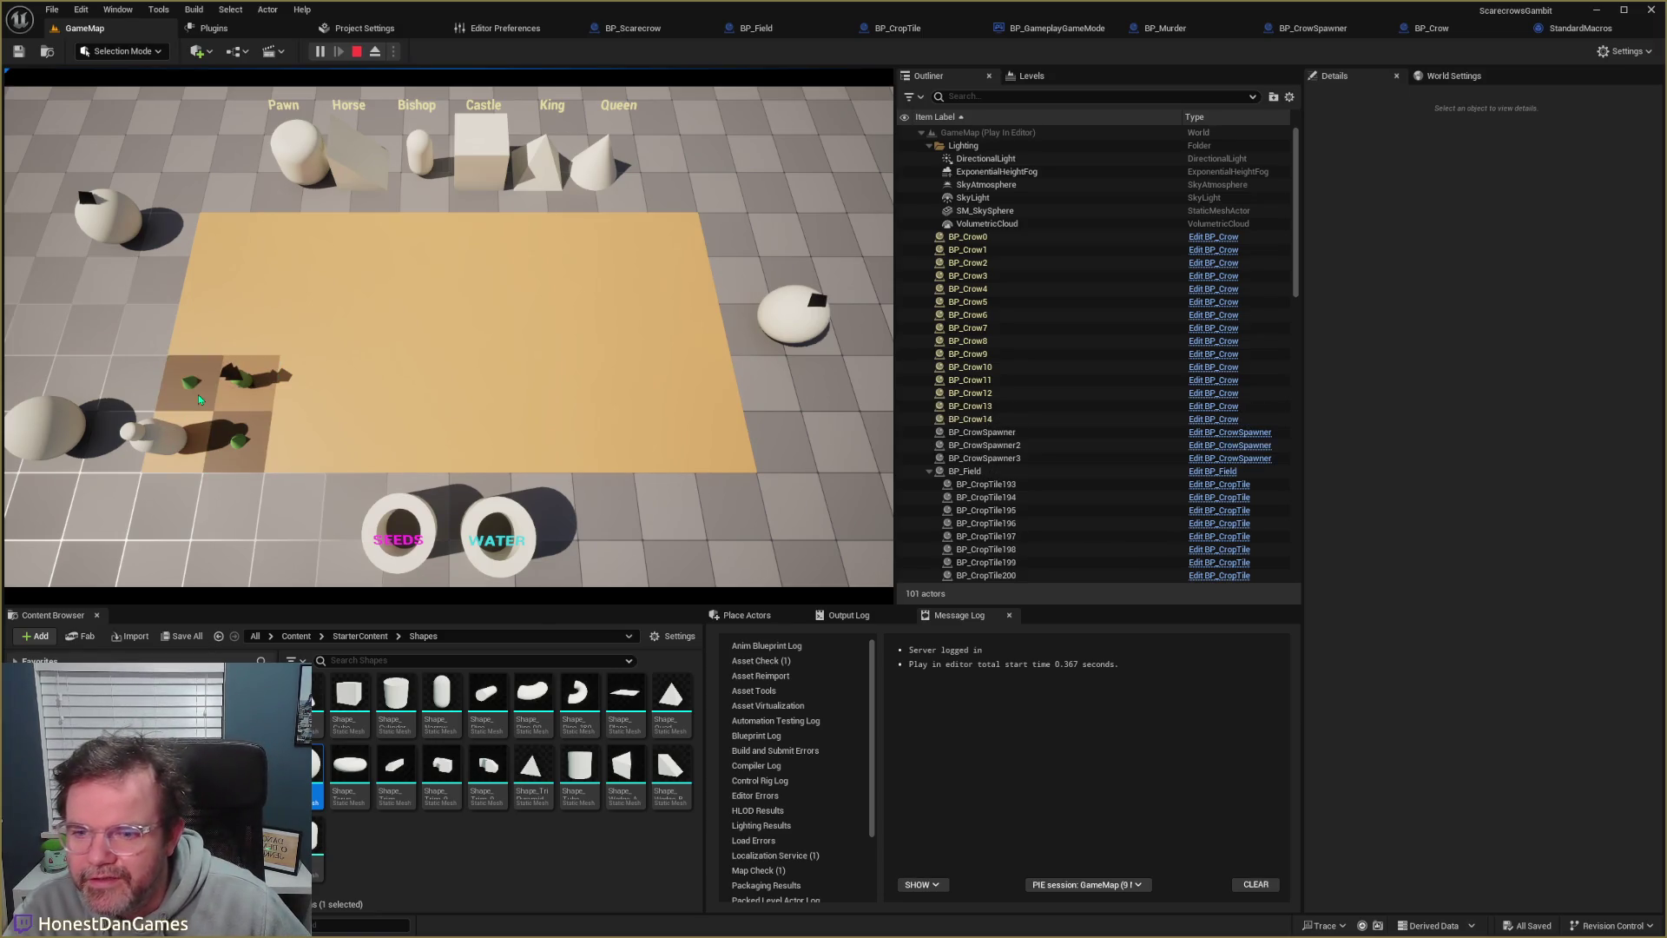
click(483, 507)
click(235, 439)
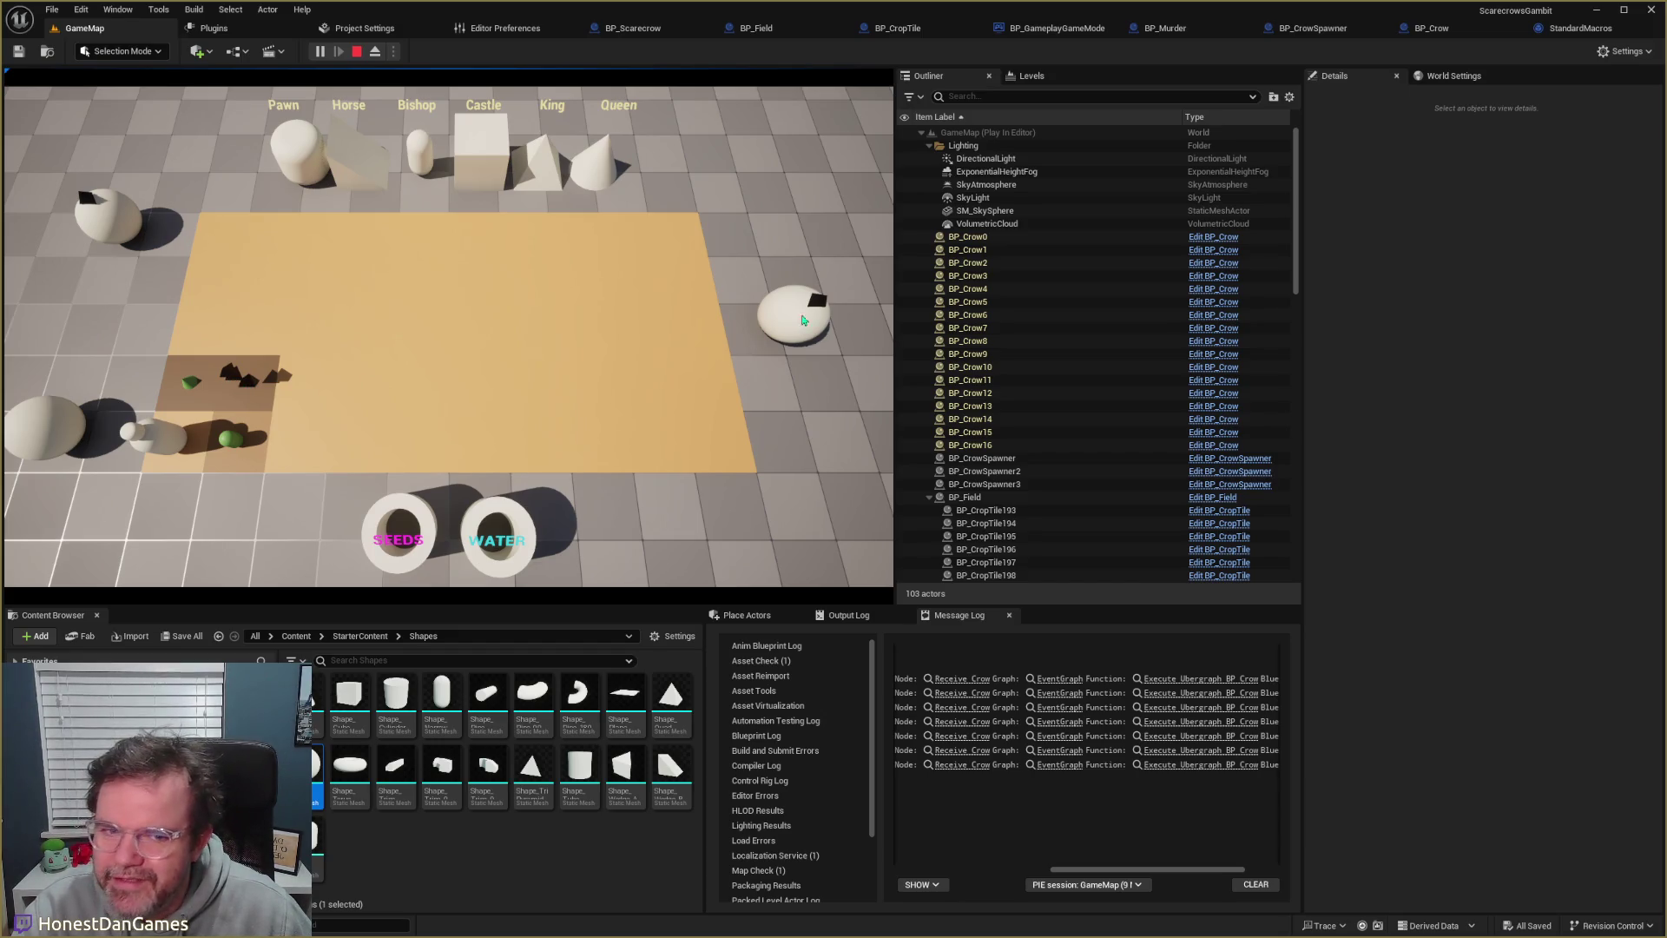
- Look over BP_Crow0, BP_Crow1 and BP_Crow2 in the Outliner, then stop play
click(1042, 236)
click(997, 250)
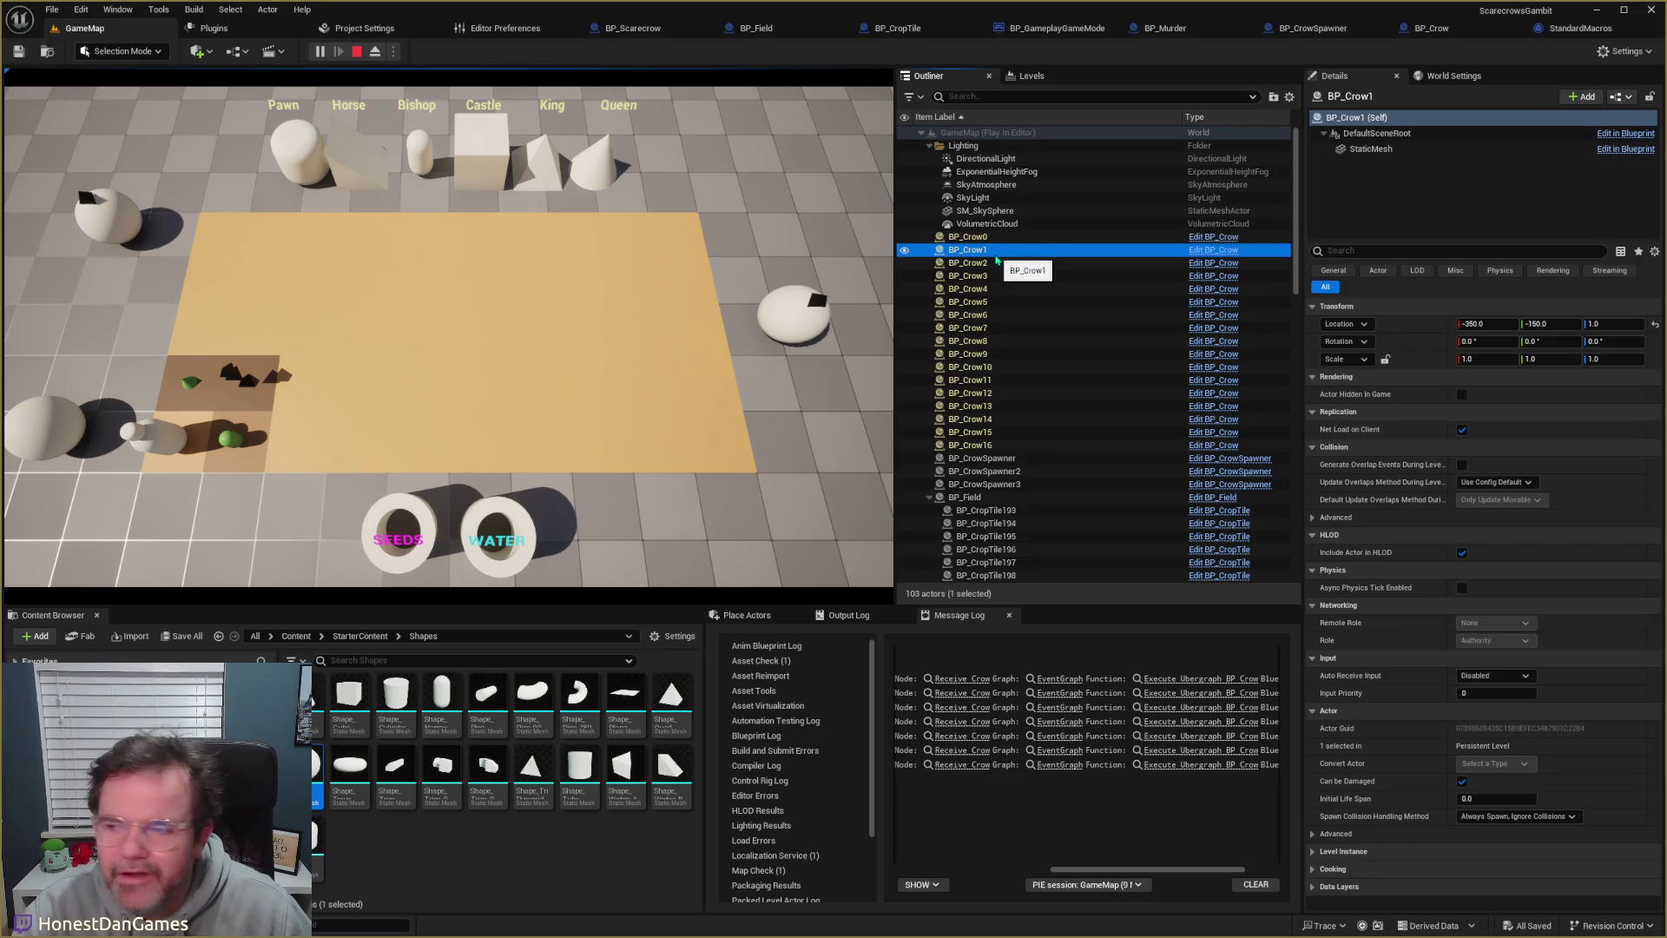
click(997, 261)
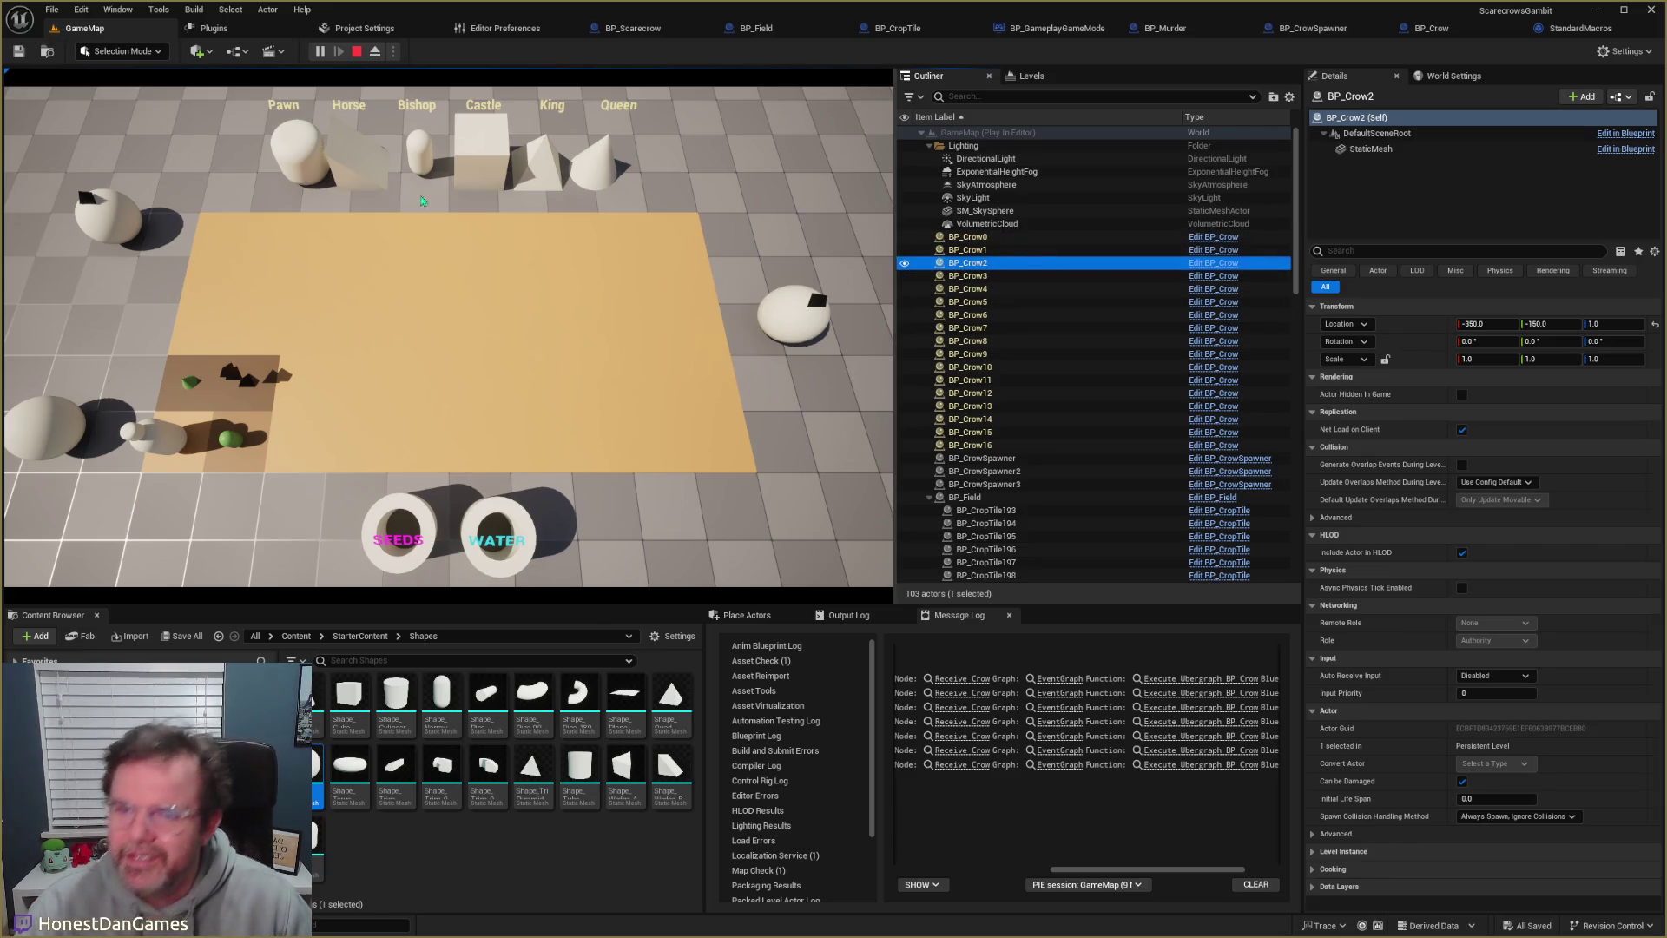
click(356, 51)
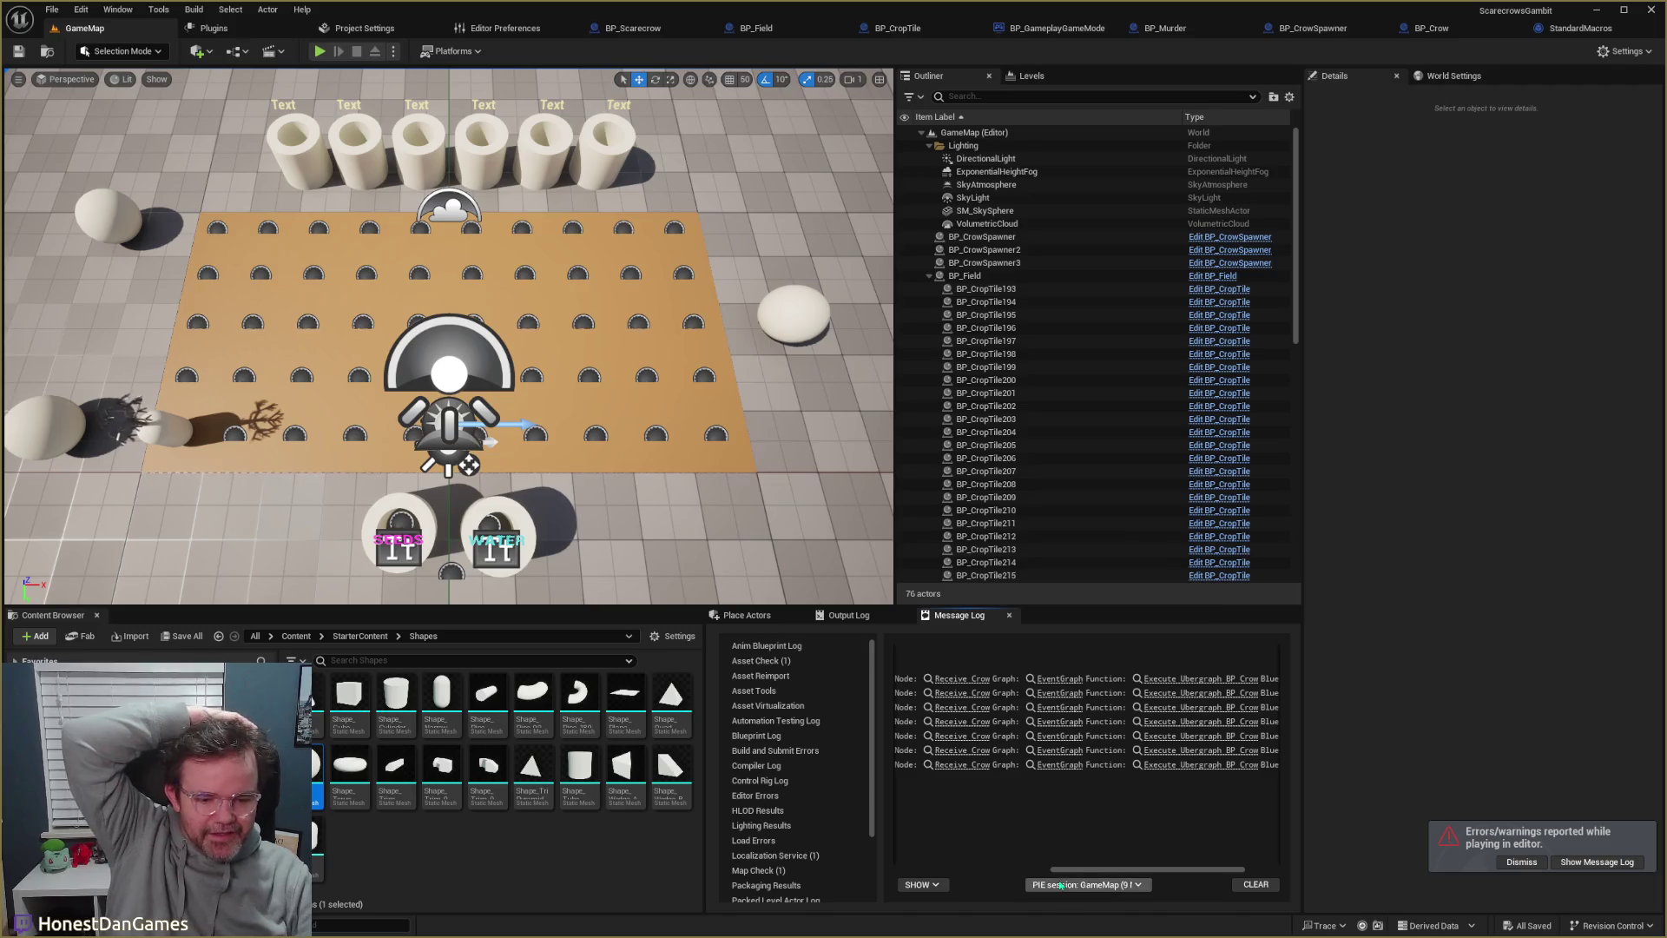
mouse_move(1066, 868)
mouse_down()
mouse_move(888, 866)
mouse_move(1086, 867)
mouse_up()
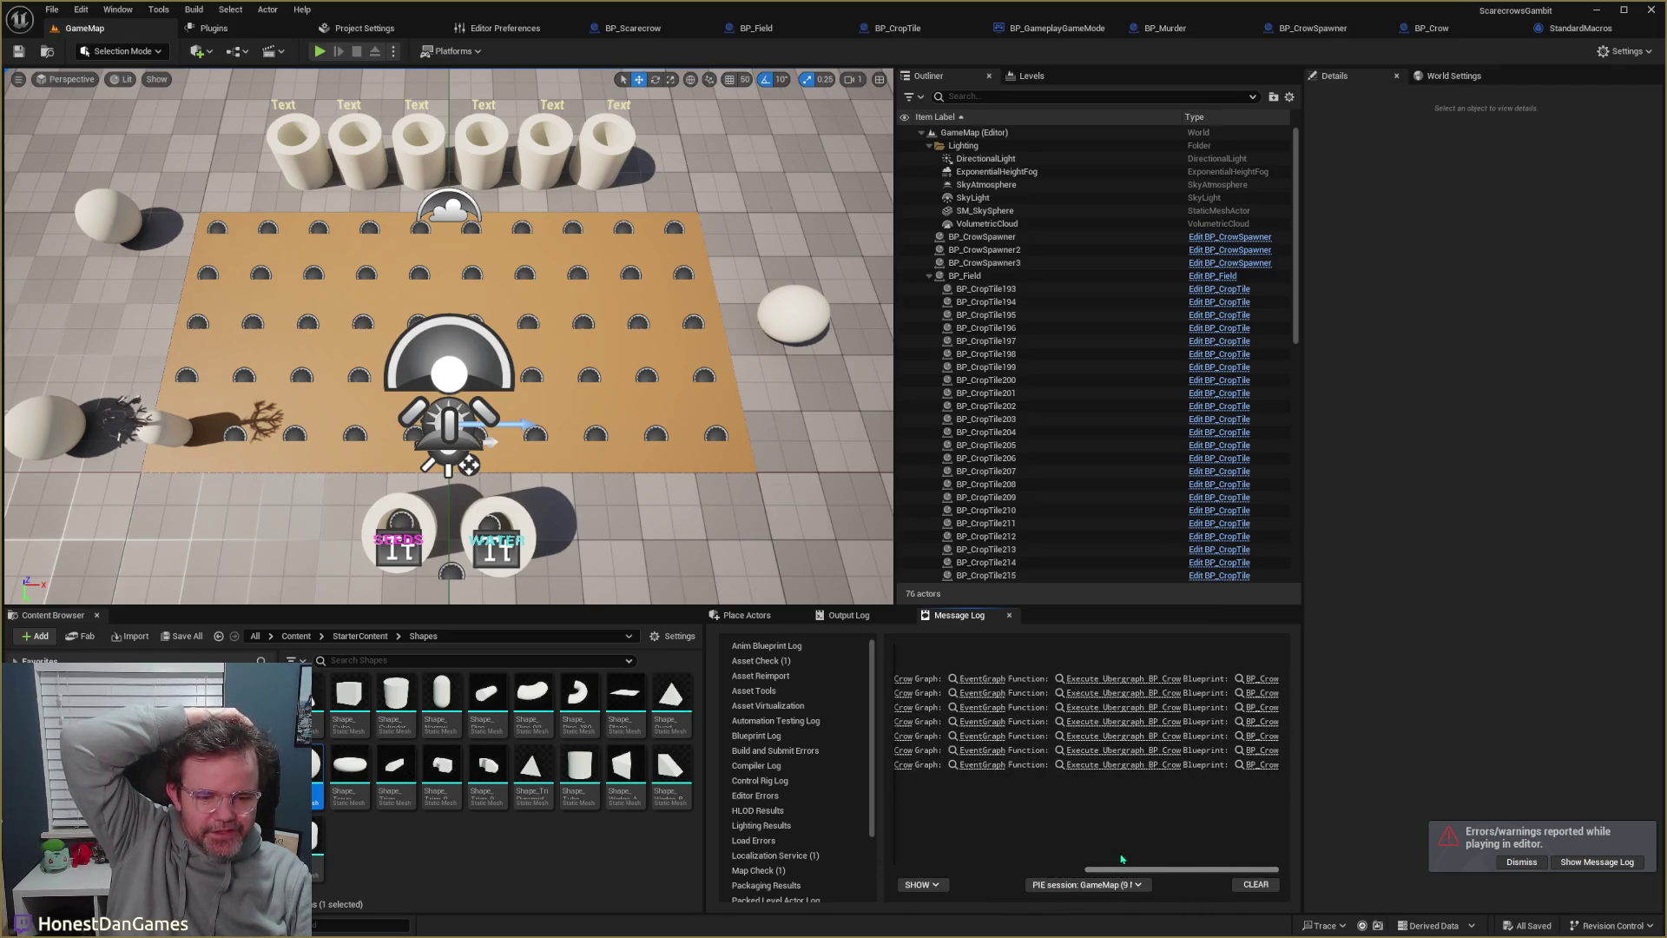
click(1262, 765)
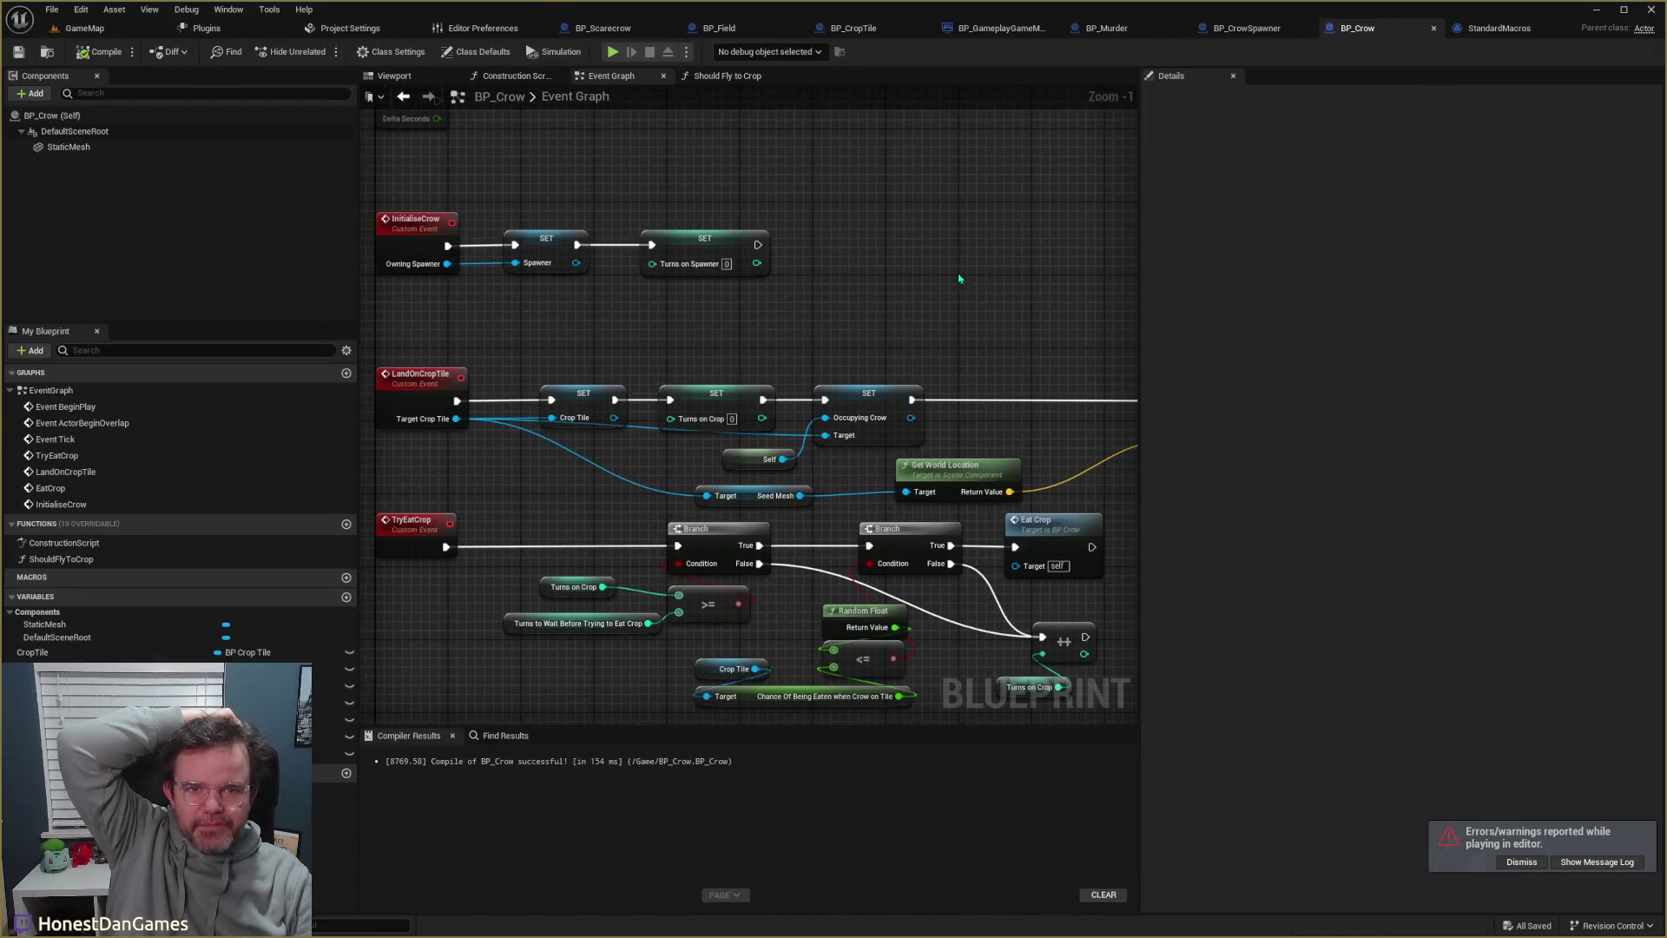
click(104, 30)
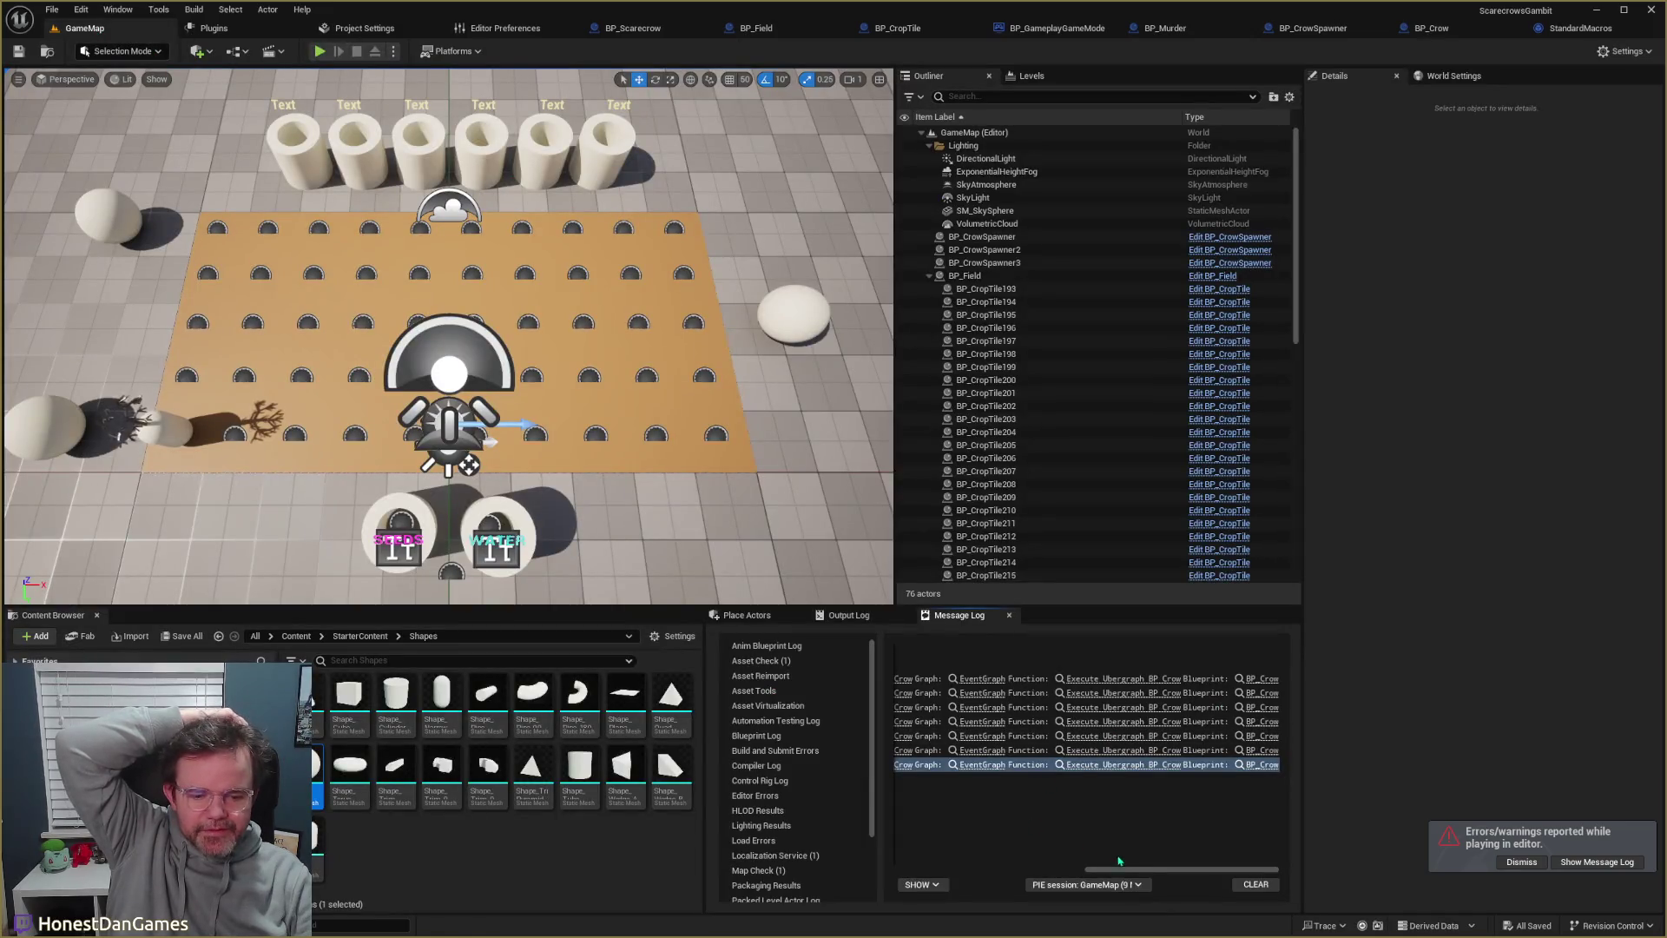
click(984, 765)
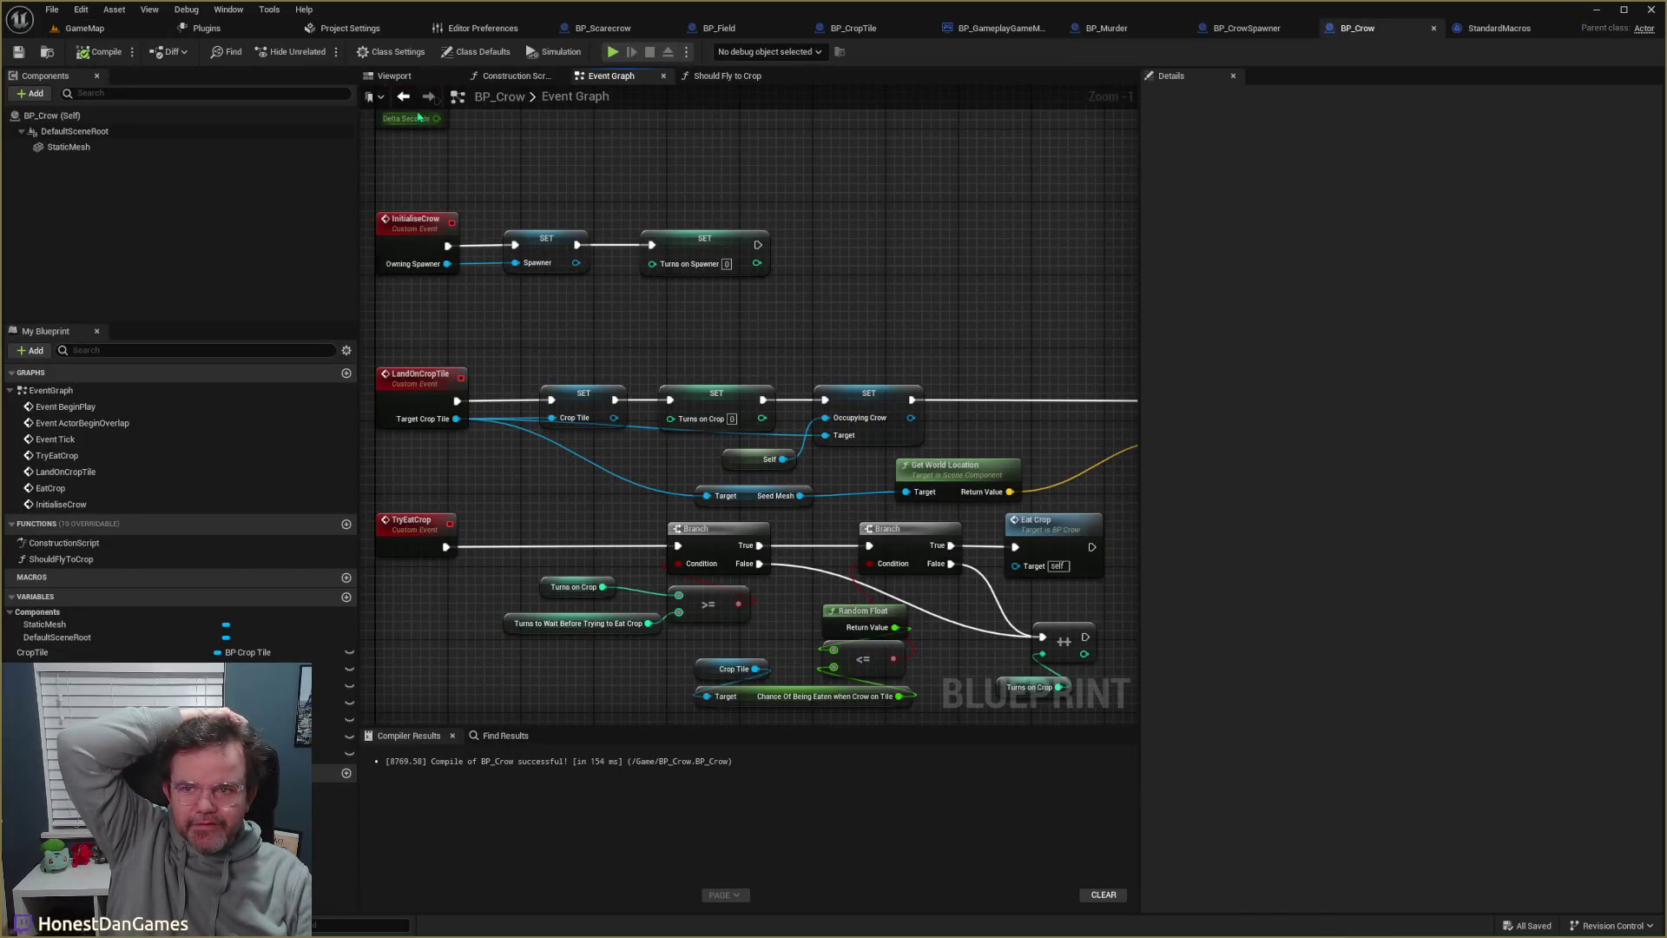
click(113, 29)
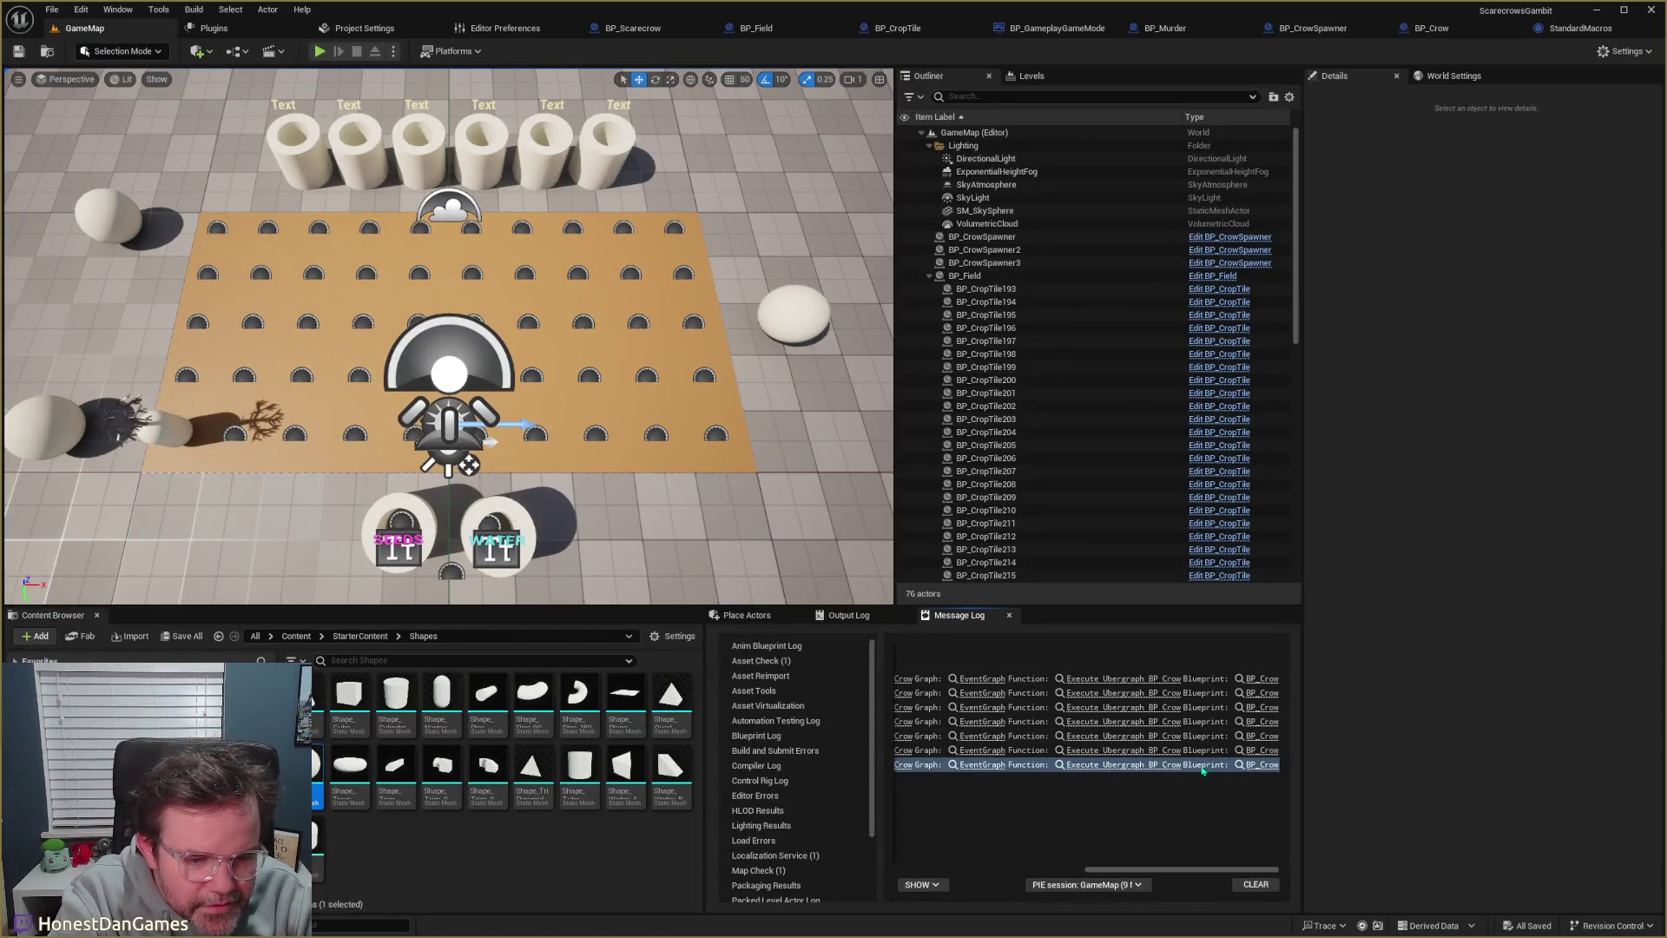
click(1178, 866)
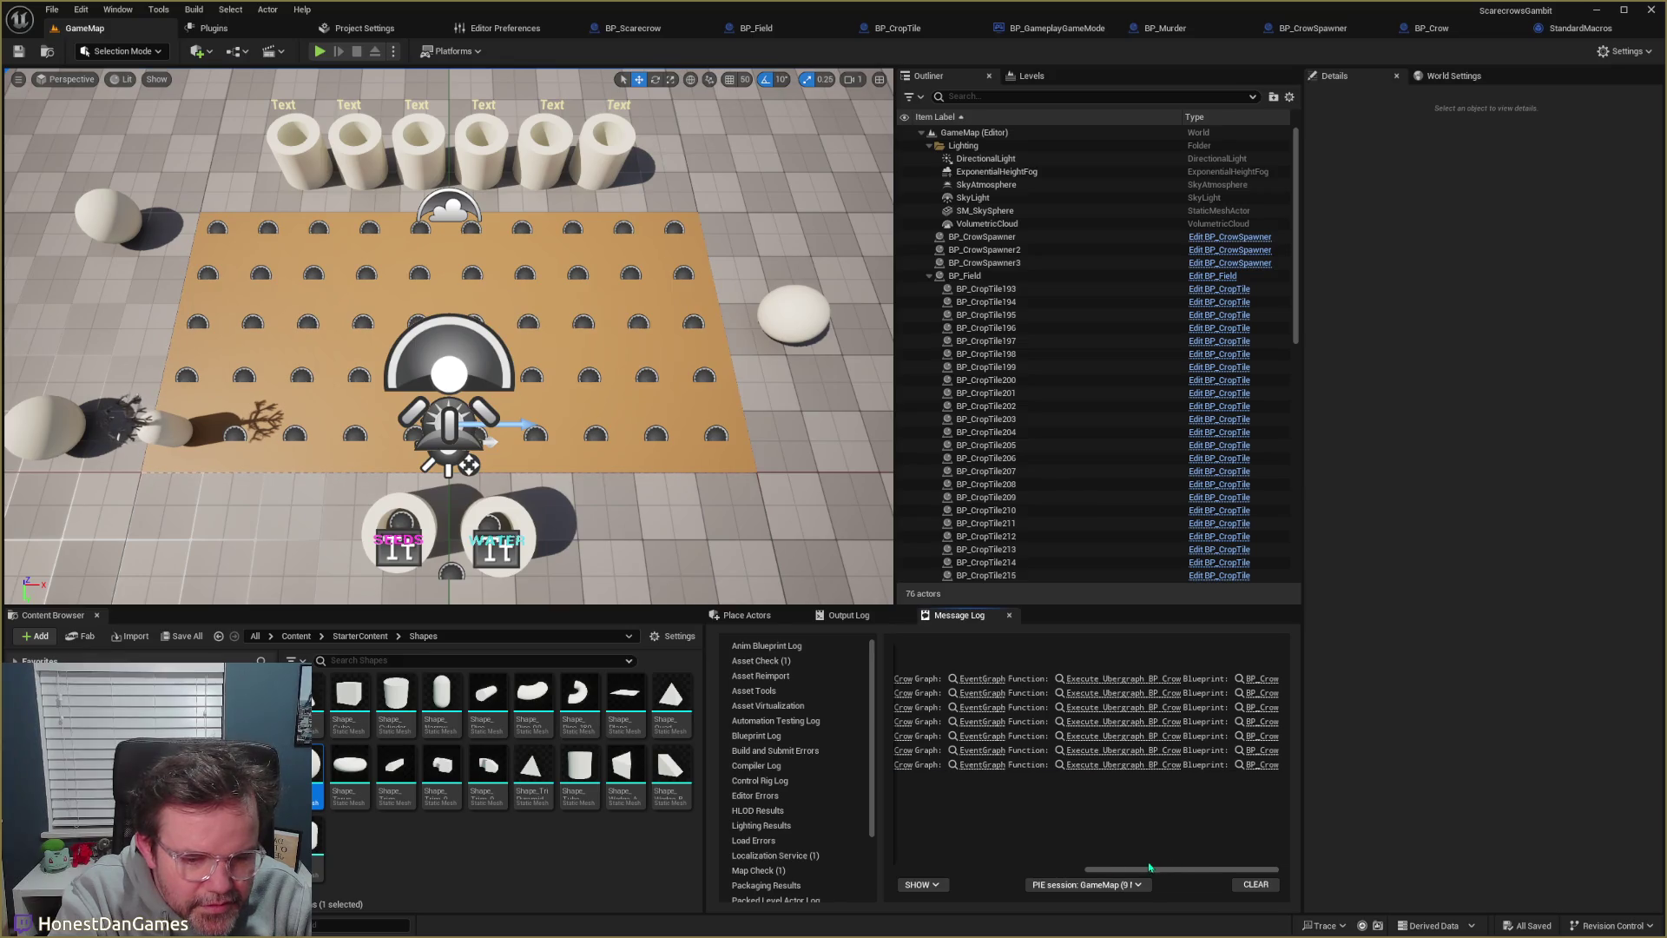
drag(1149, 866, 977, 863)
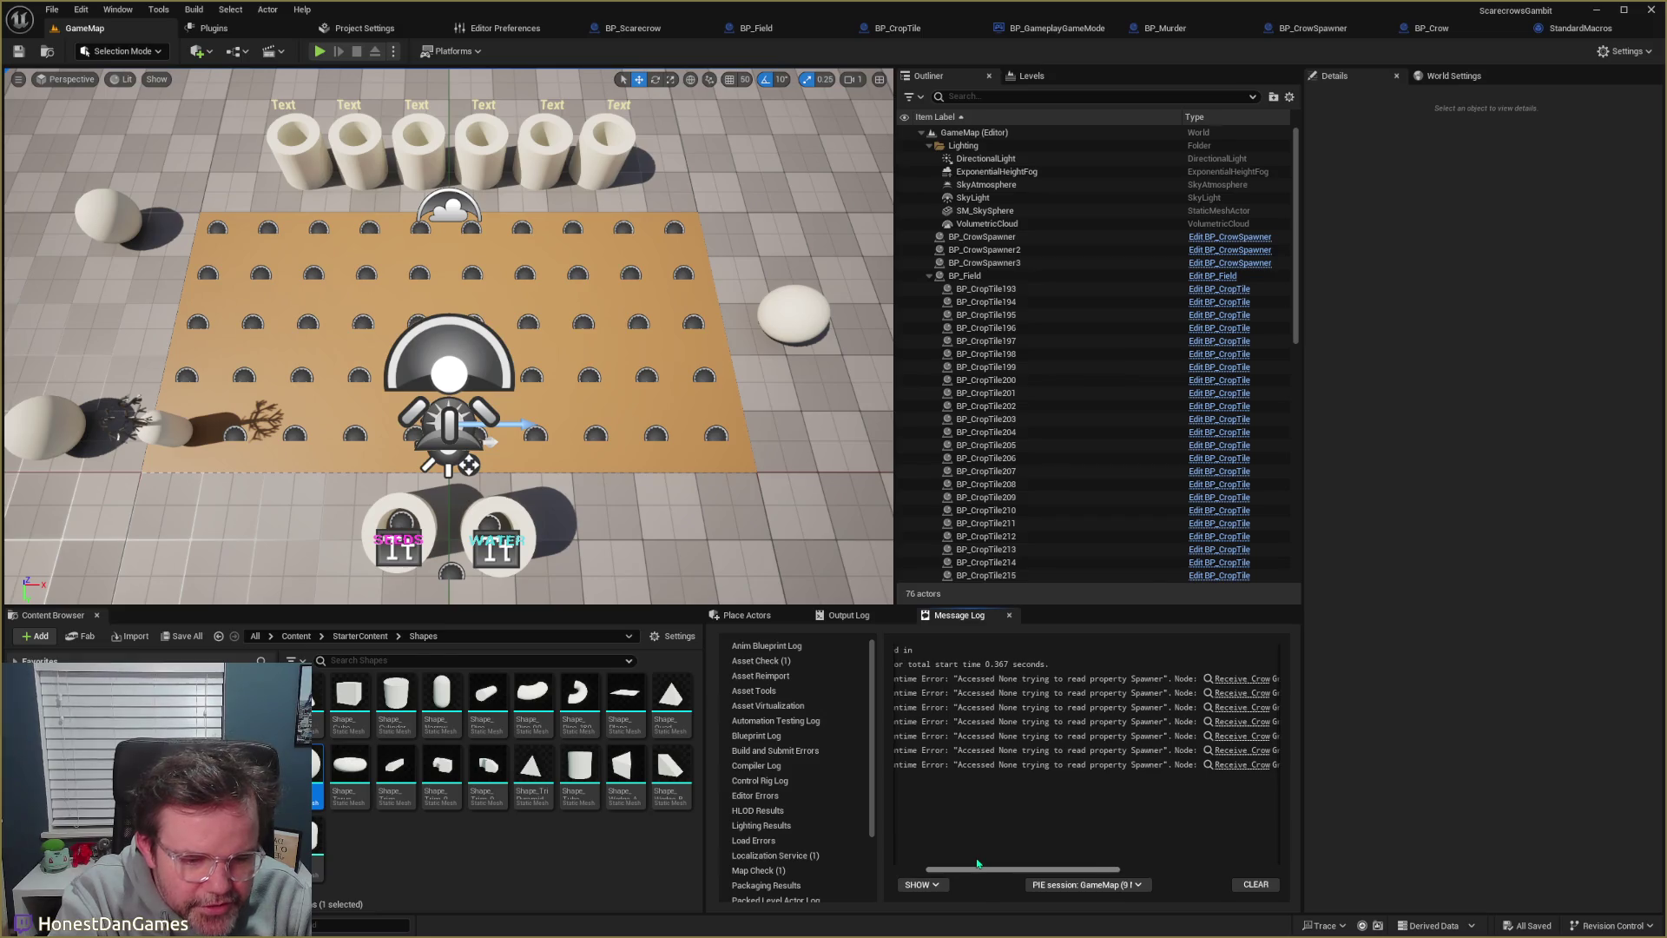
mouse_move(977, 863)
mouse_down()
mouse_move(943, 860)
mouse_move(1181, 869)
mouse_up()
click(979, 765)
- Open BP_Crow from the error and search 'spawner' to find the return-to-perch Spawner read
click(1255, 764)
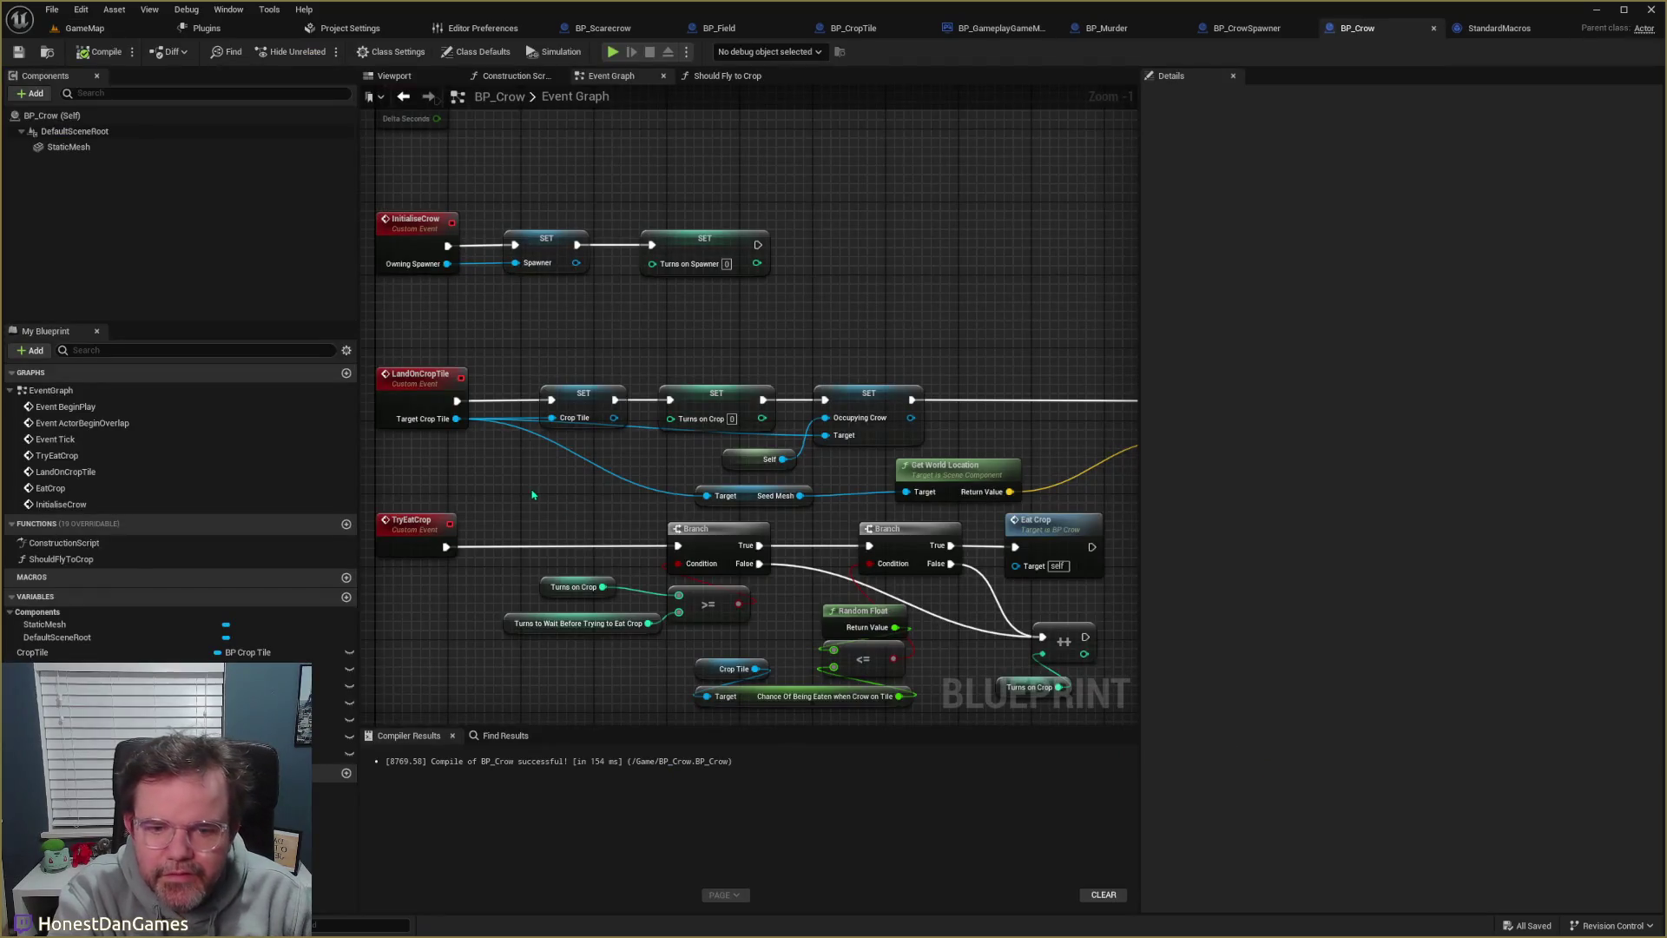
mouse_move(532, 494)
mouse_down()
mouse_move(643, 521)
mouse_move(637, 484)
mouse_move(651, 603)
mouse_up()
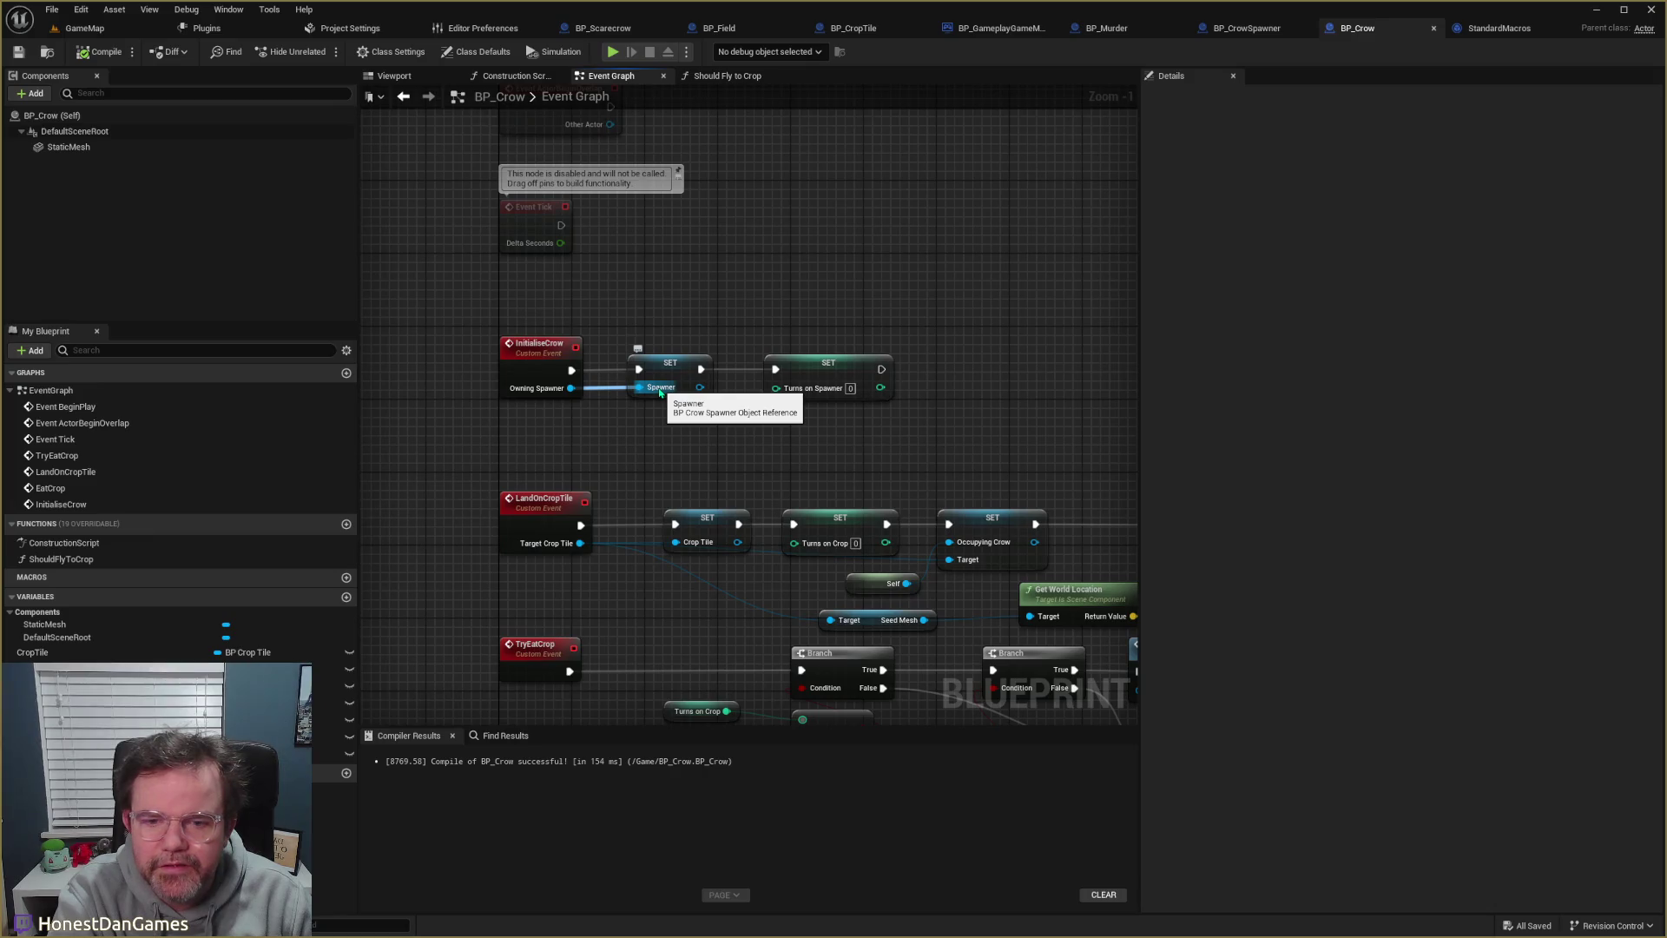
drag(670, 443, 566, 257)
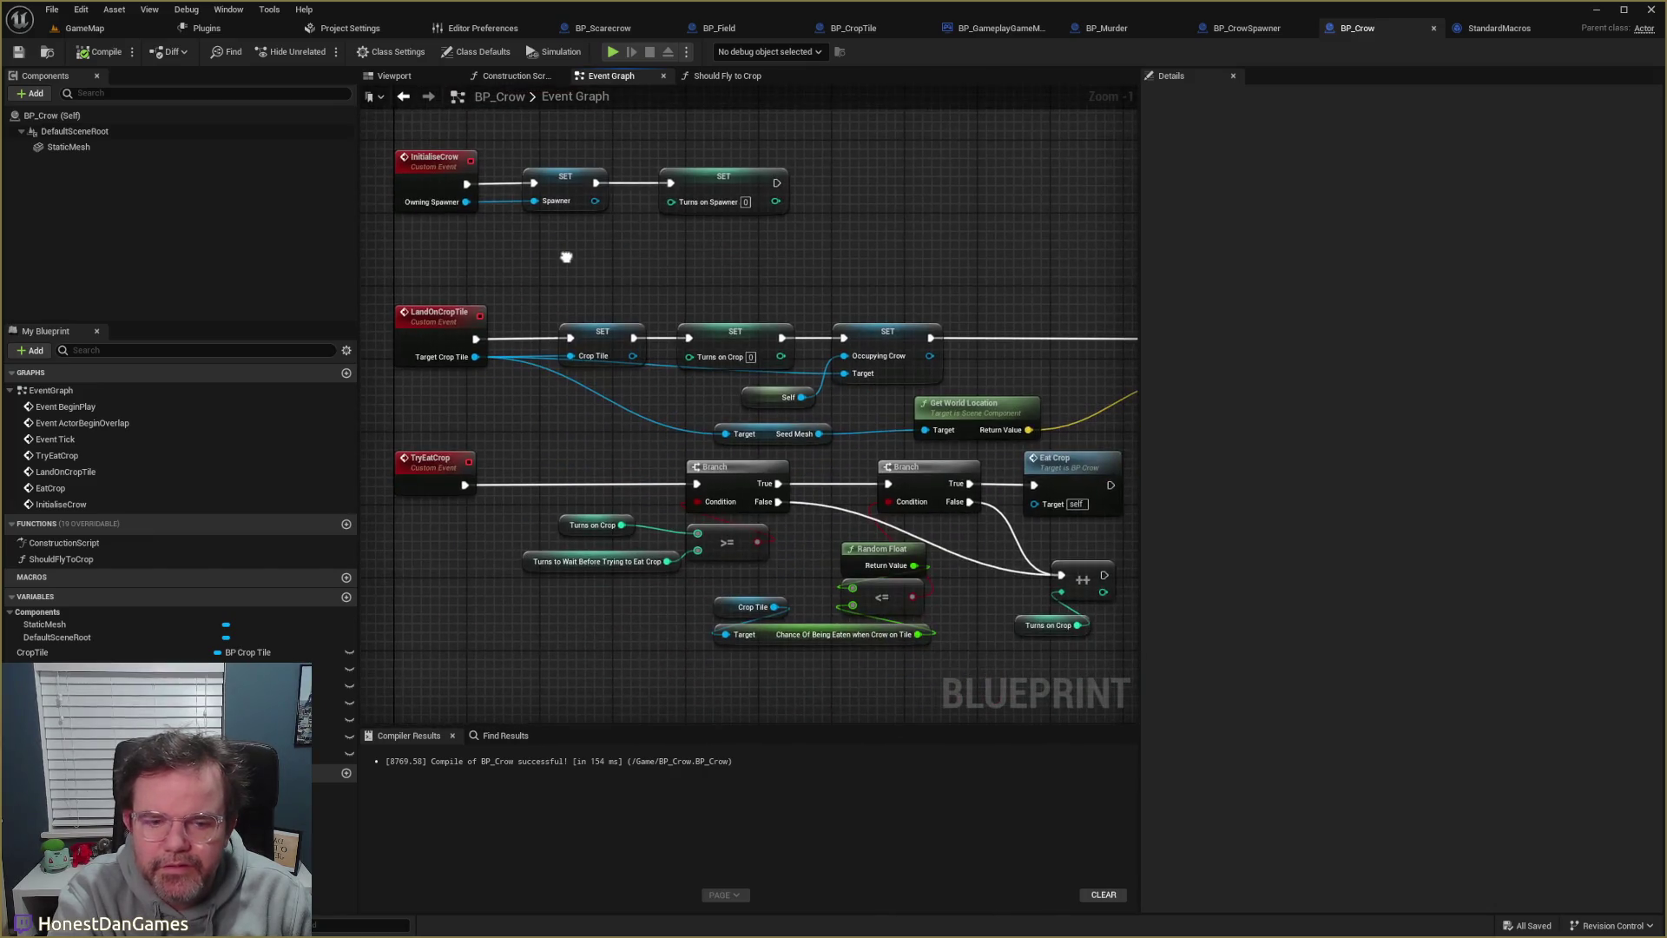
scroll(653, 524, down, 2)
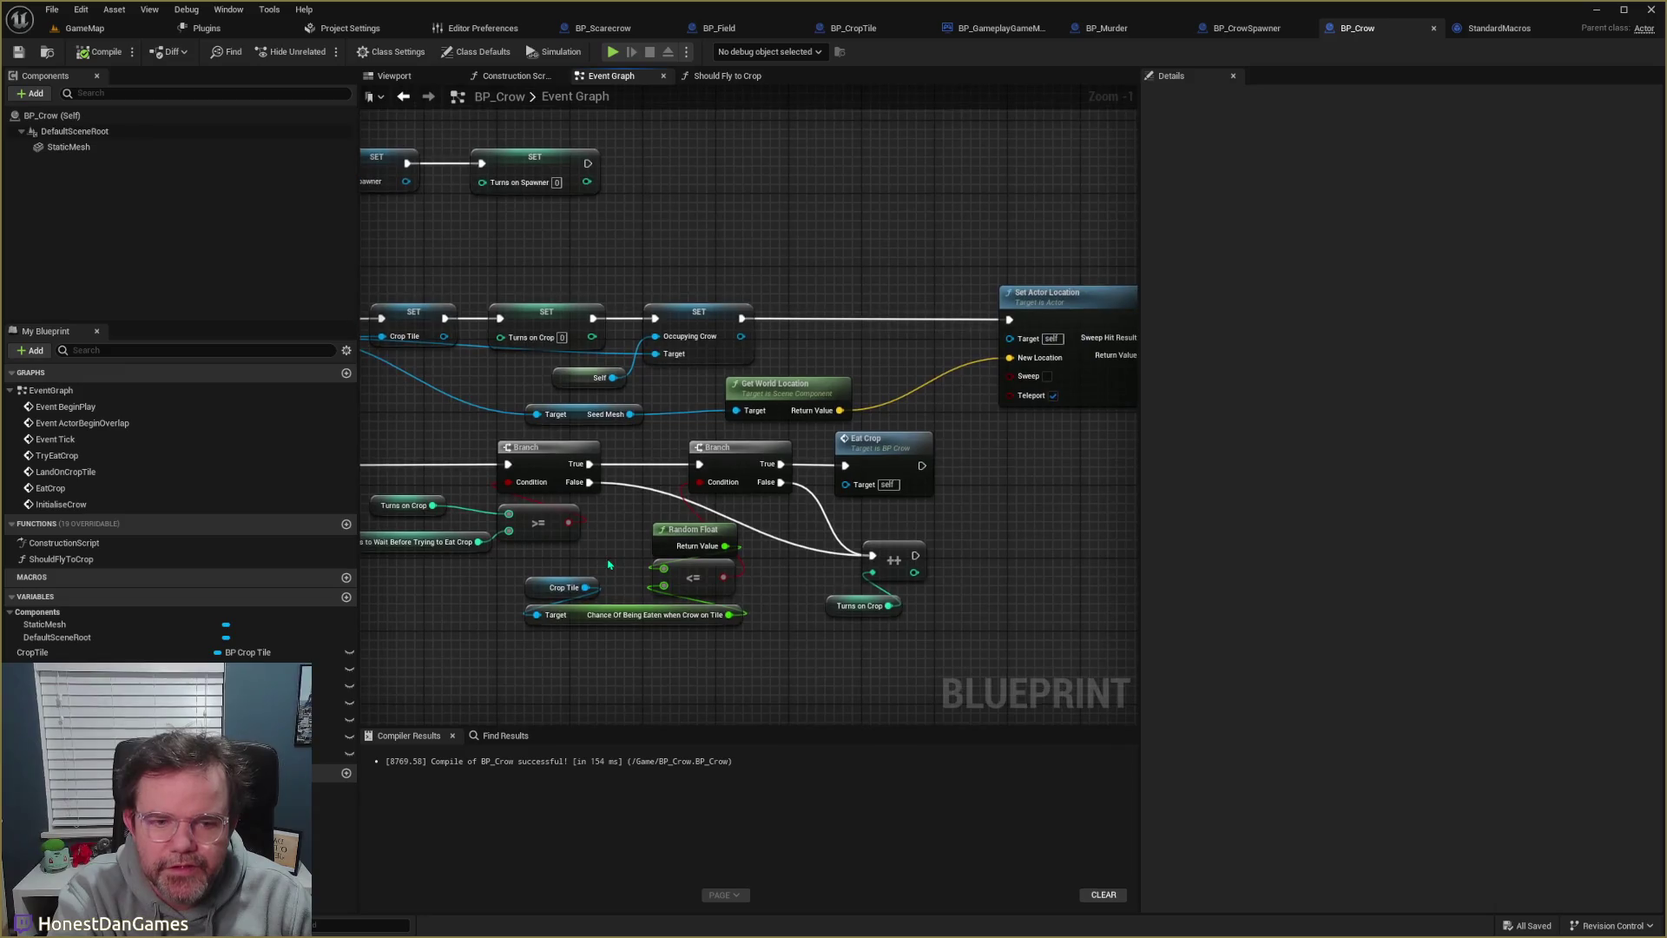
click(503, 736)
text(spawn)
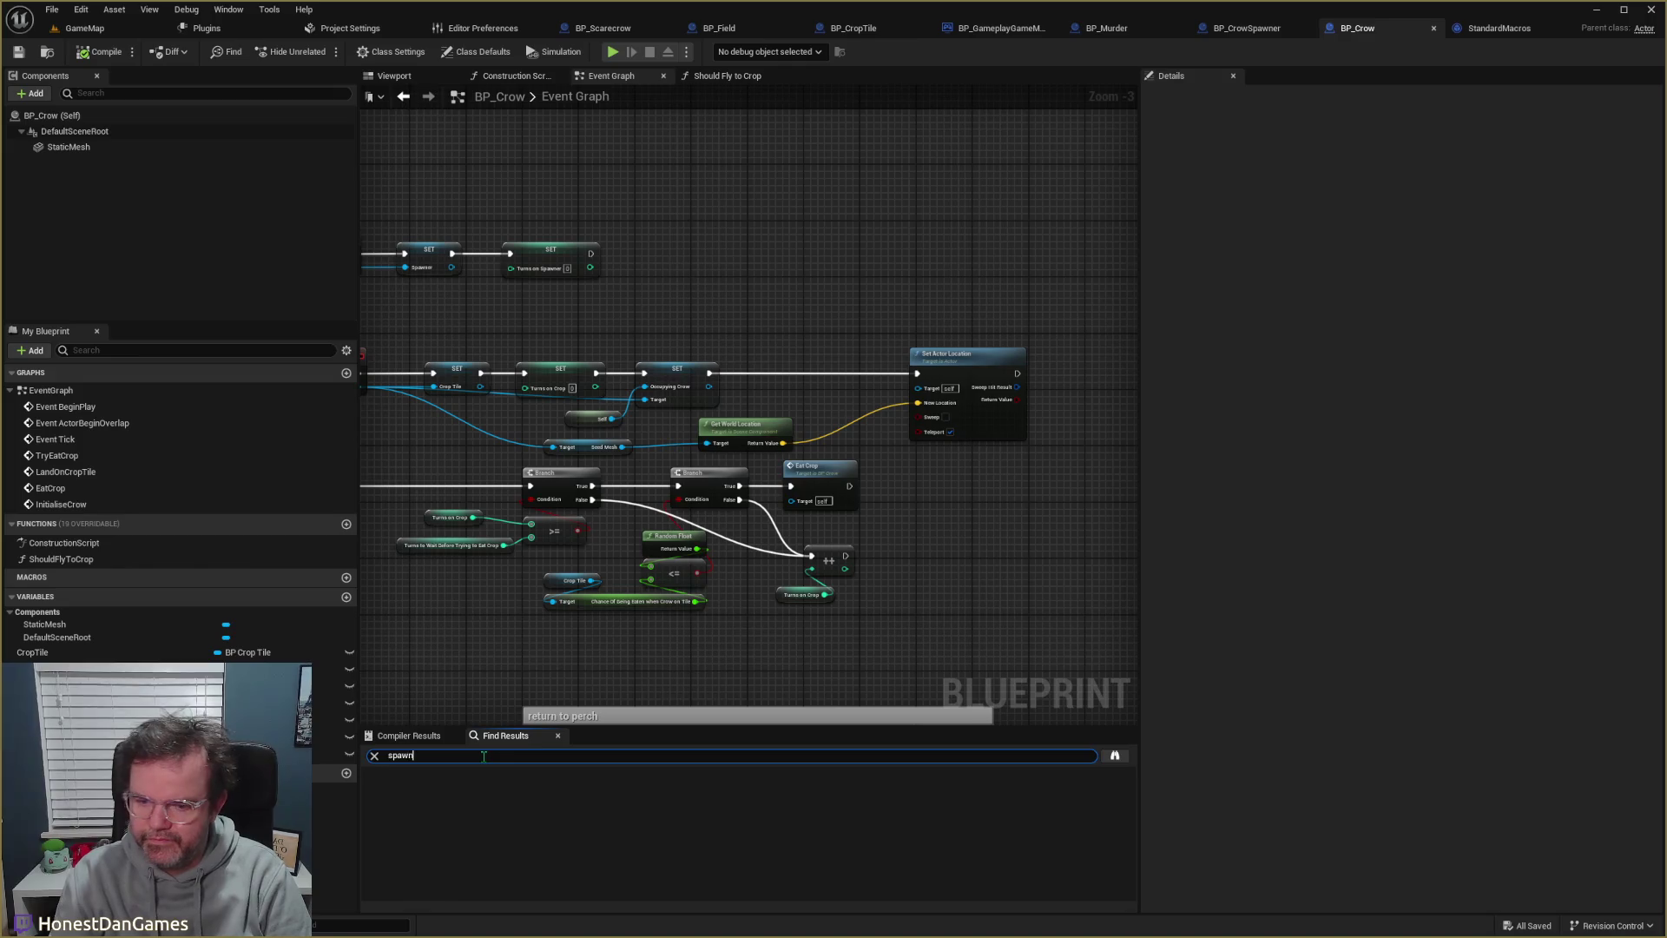
text(er)
scroll(465, 824, down, 3)
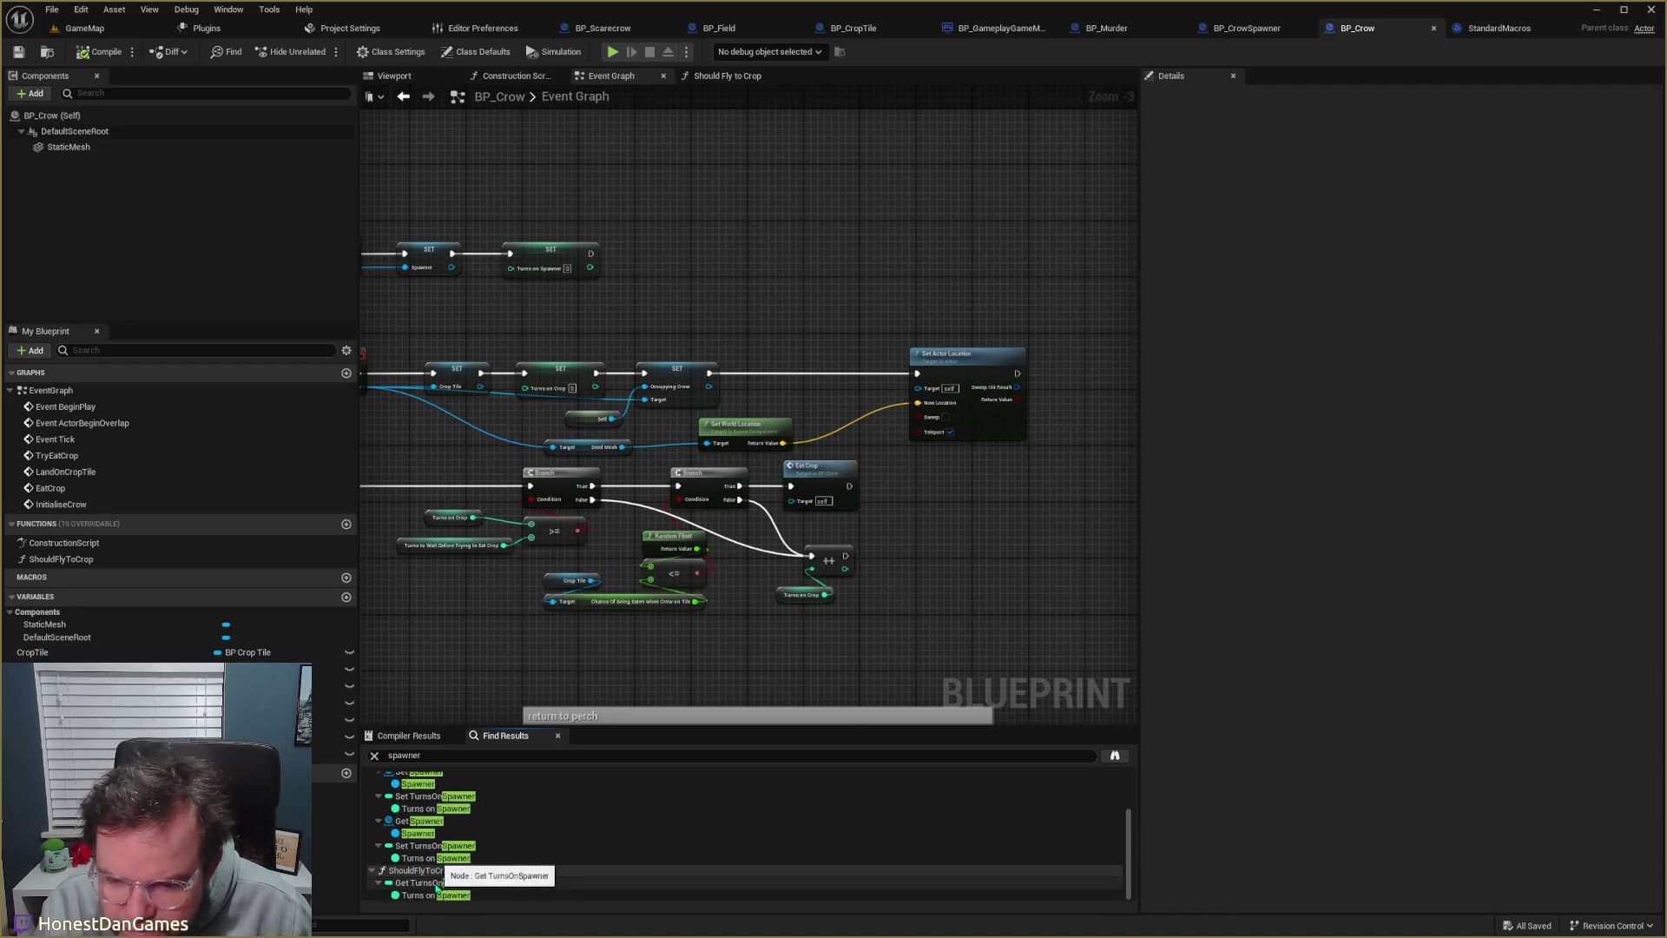
click(418, 833)
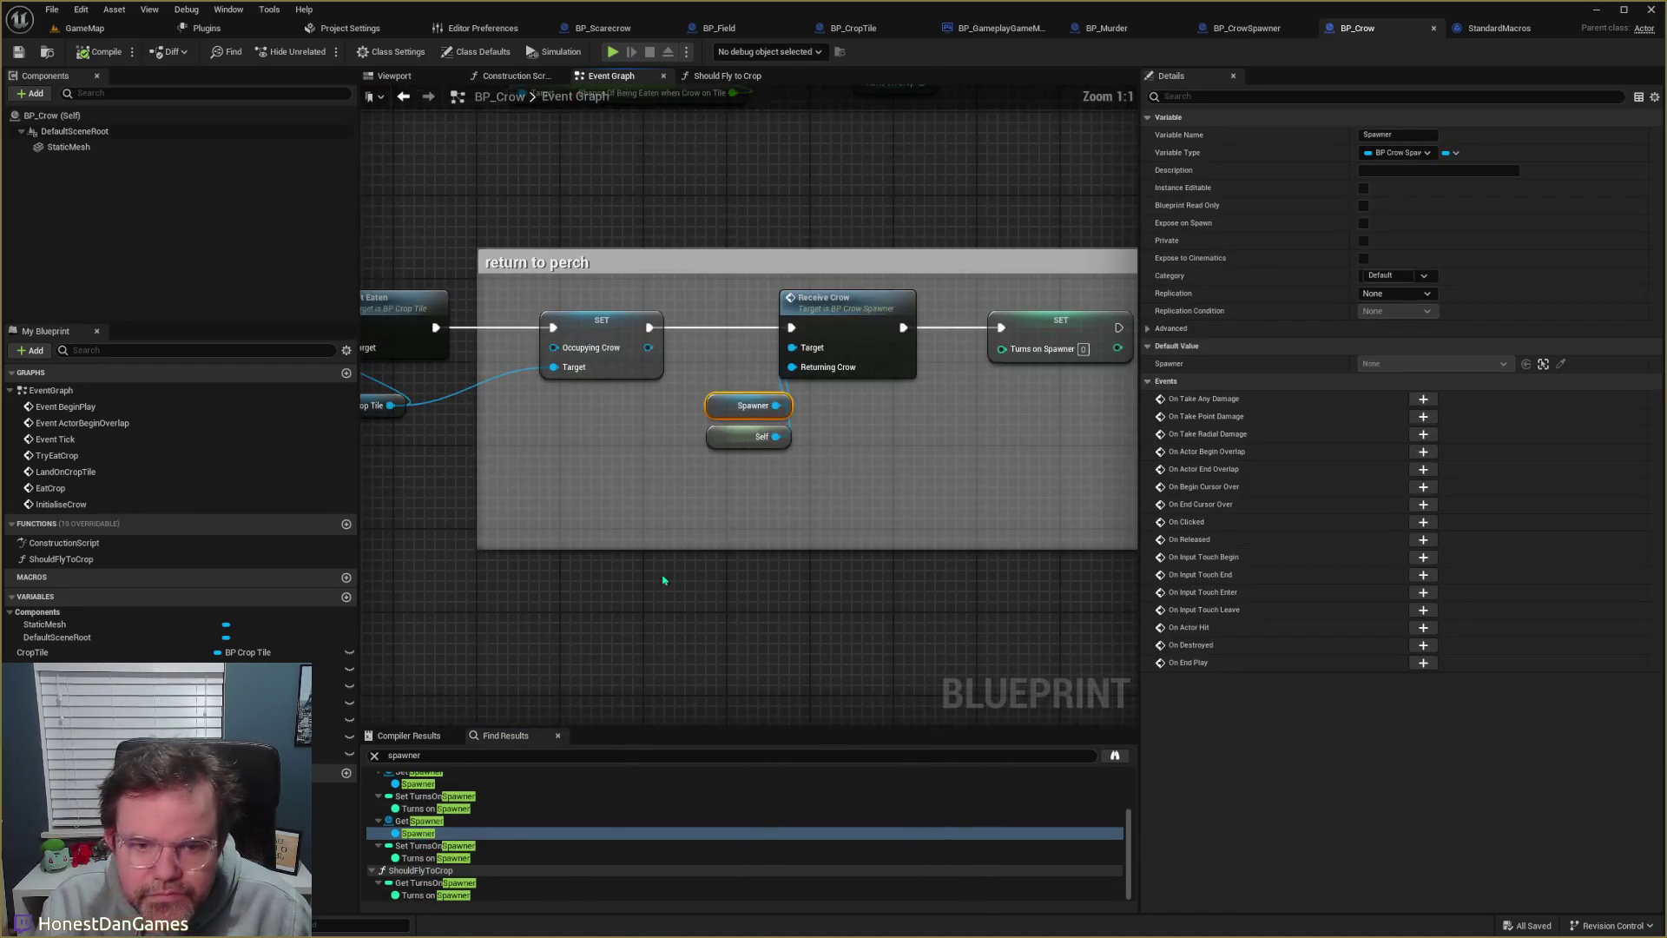
- Wire Receive Crow on Spawner with Self as Returning Crow and save BP_Crow
mouse_move(663, 580)
mouse_down()
mouse_move(762, 692)
mouse_move(786, 592)
mouse_move(1018, 539)
mouse_move(674, 533)
mouse_move(513, 498)
mouse_up()
drag(748, 453, 760, 433)
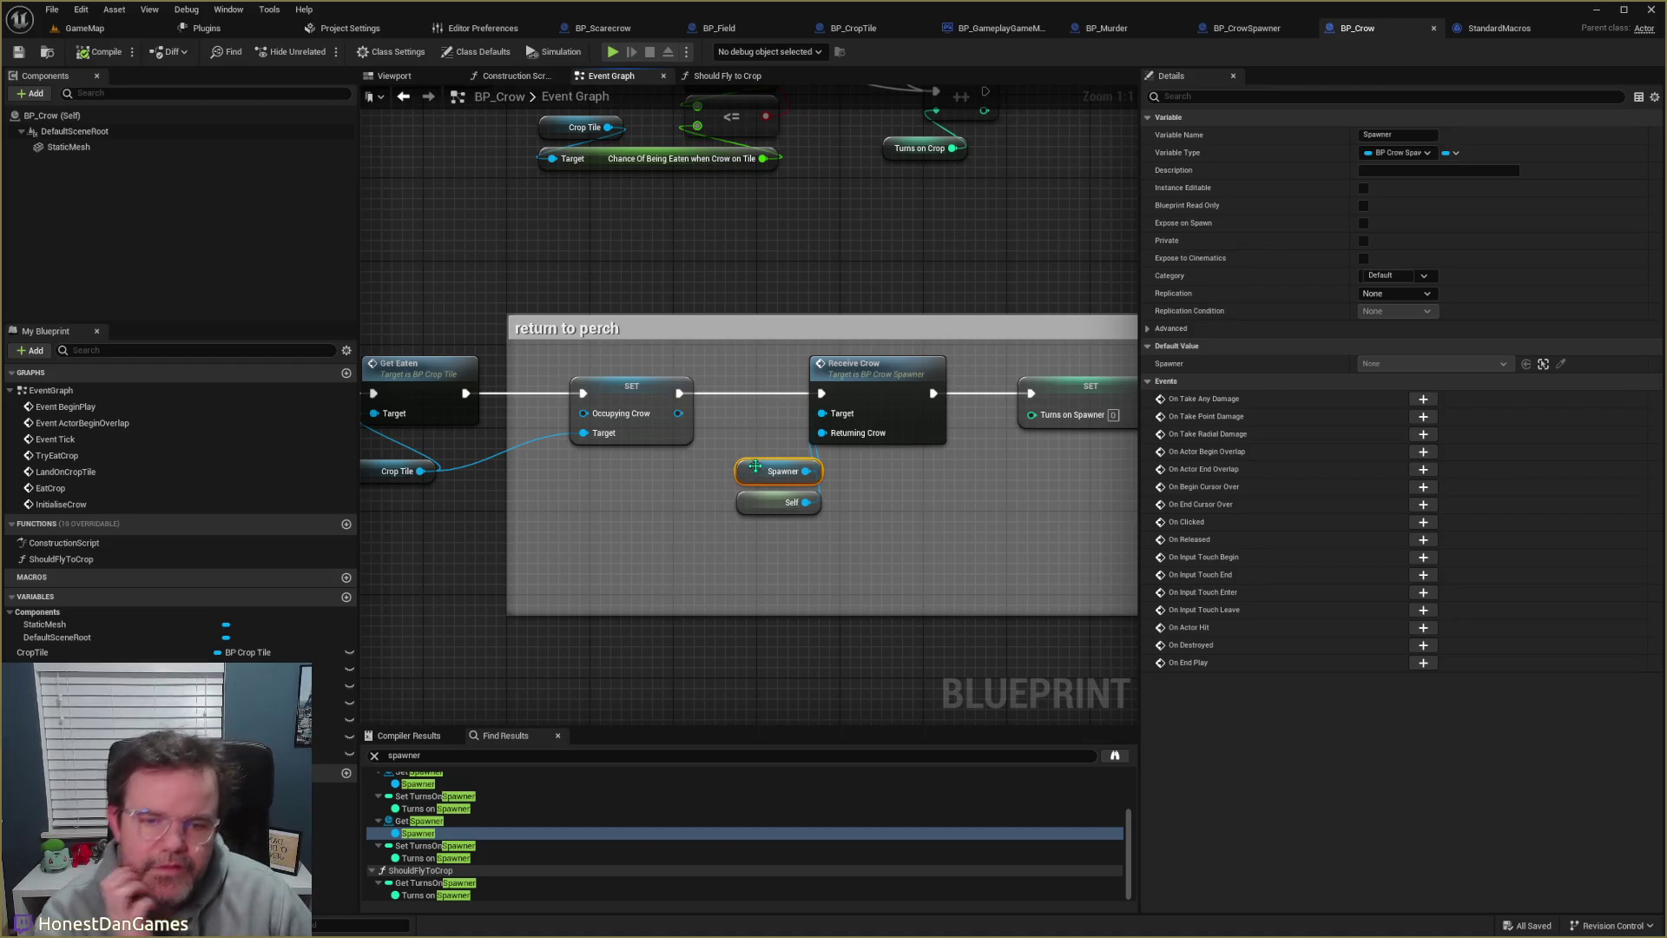
mouse_move(755, 466)
mouse_down()
mouse_move(673, 478)
mouse_move(993, 491)
mouse_move(800, 486)
mouse_move(862, 507)
mouse_up()
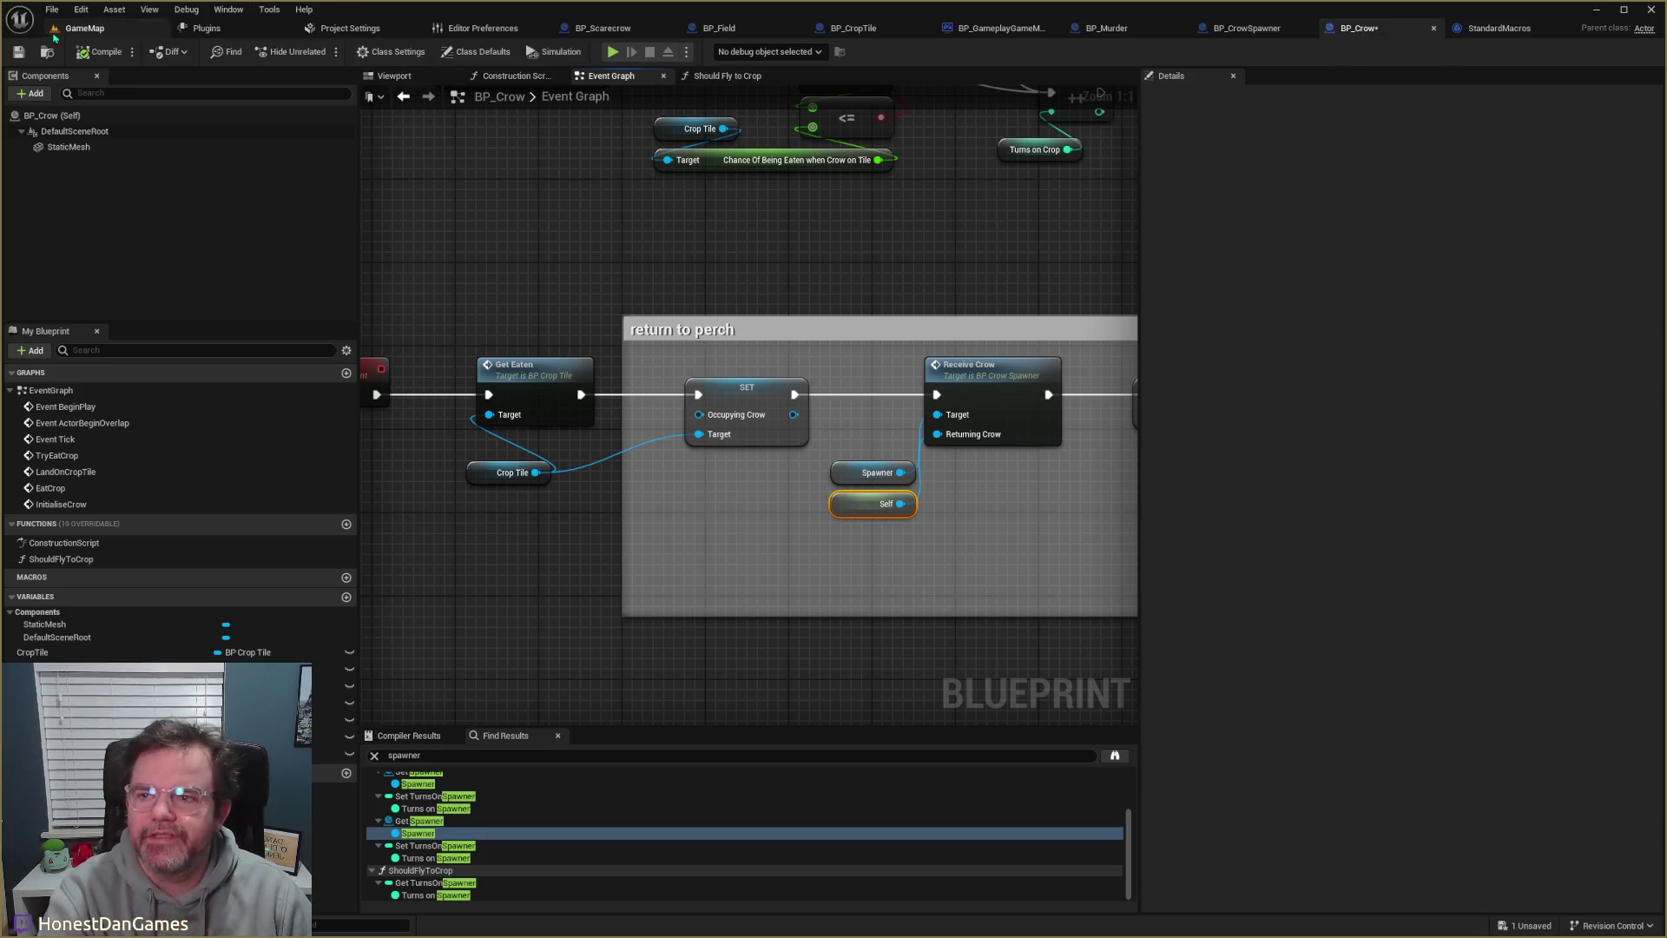
click(18, 52)
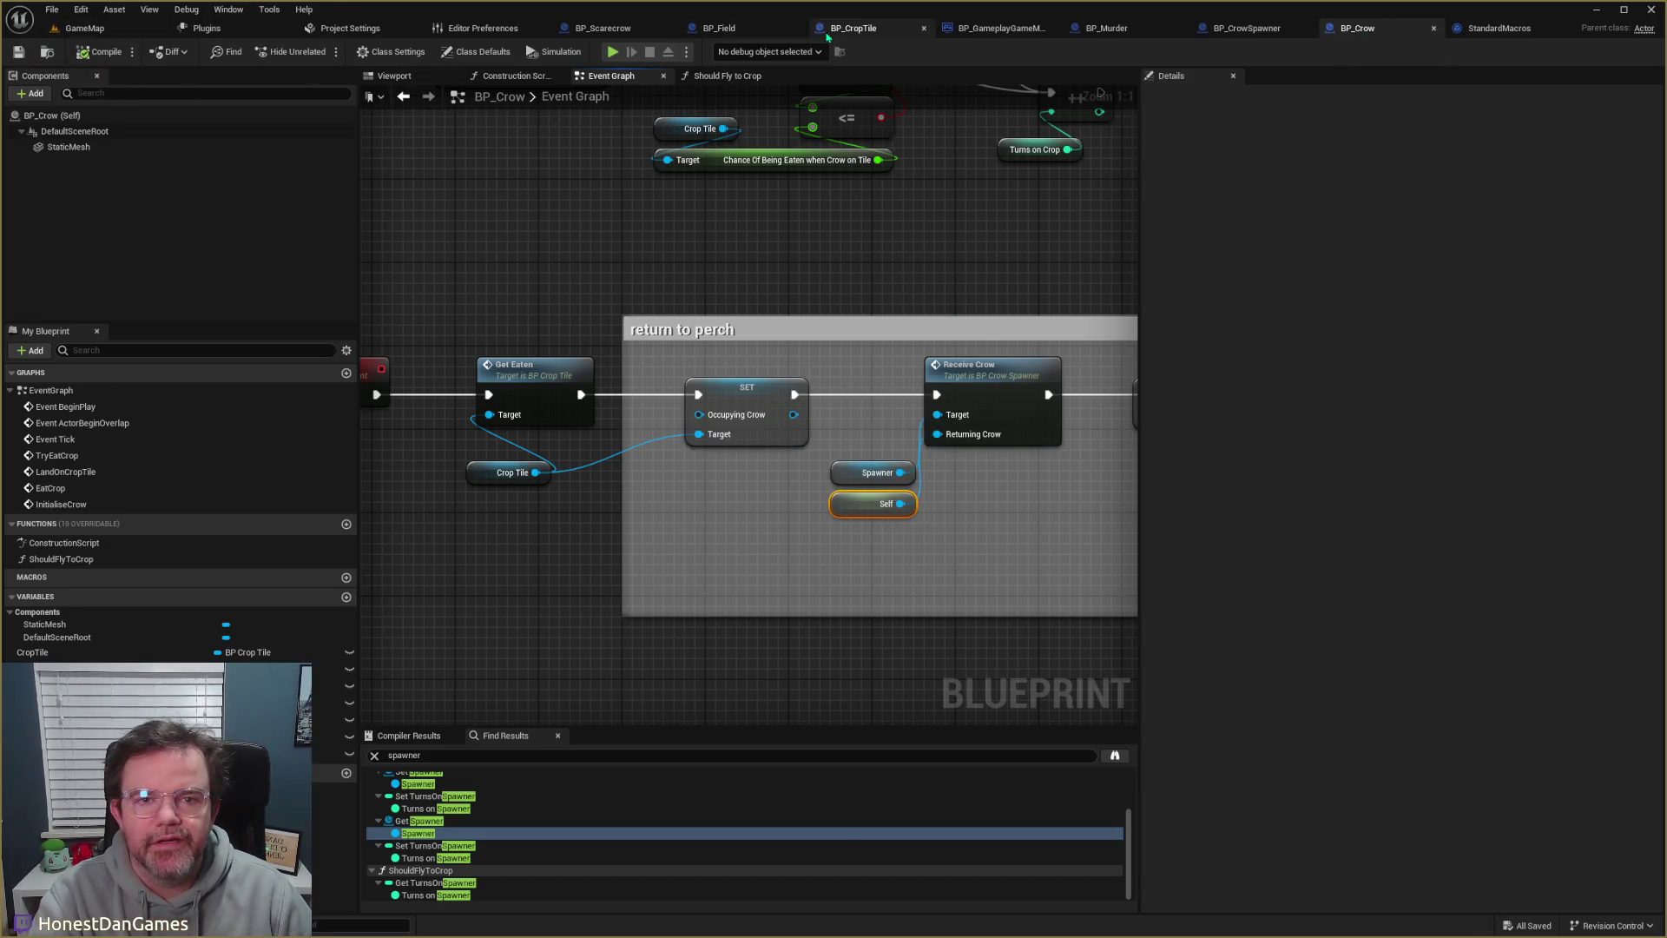
drag(953, 243, 931, 250)
scroll(931, 250, down, 4)
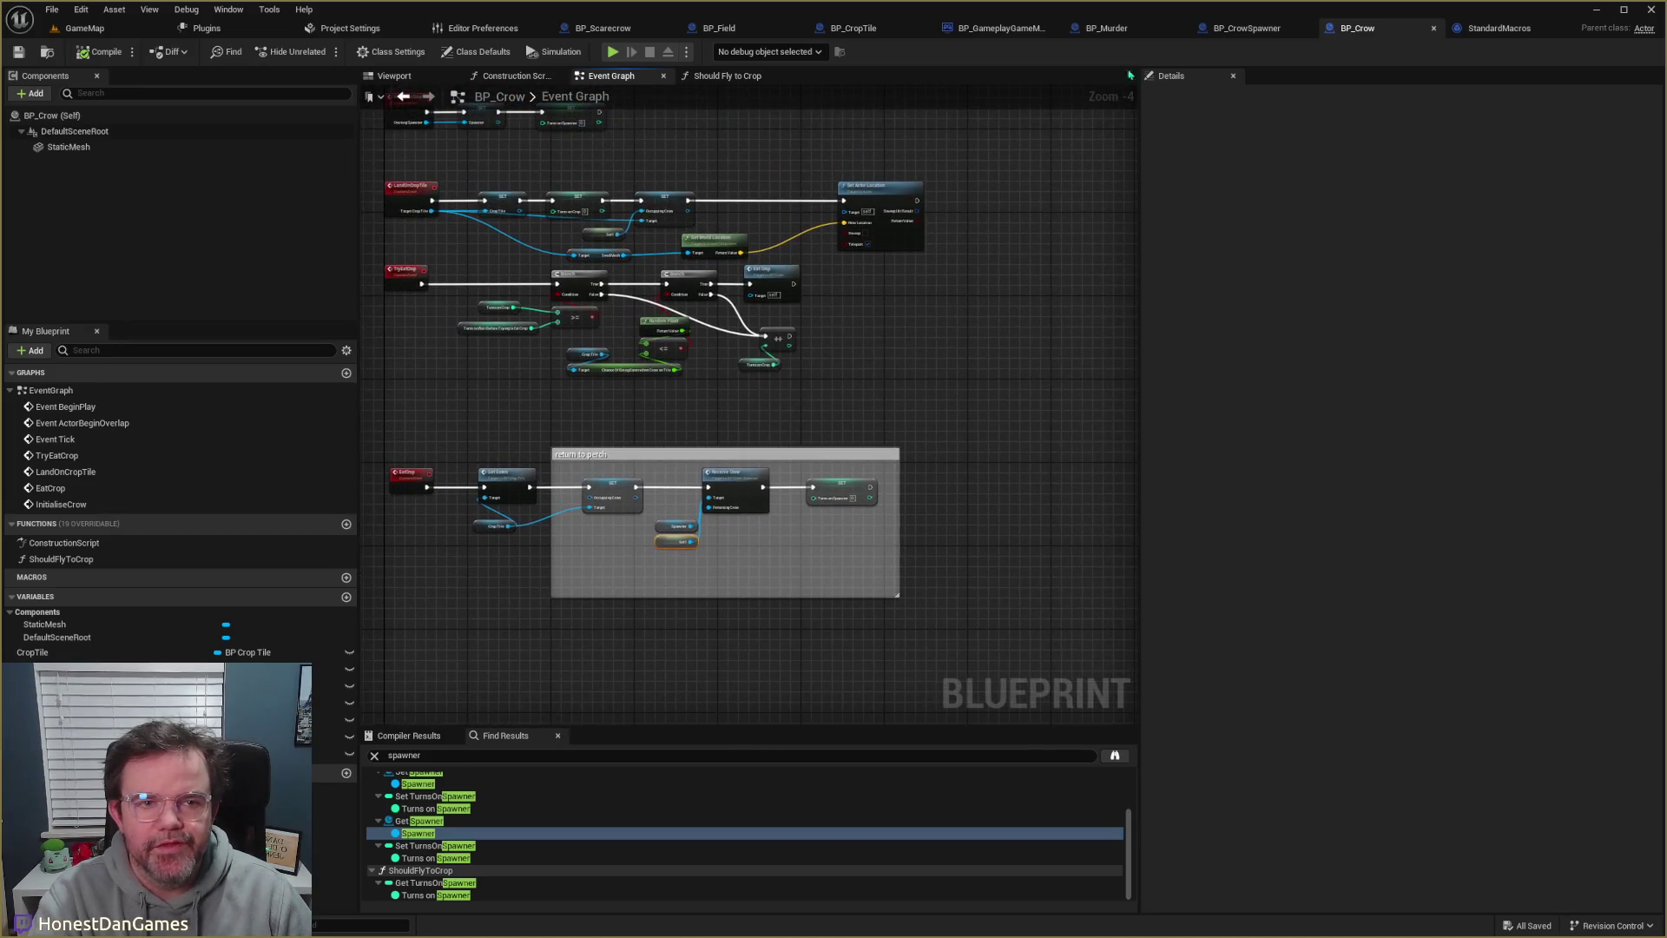
- In BP_CrowSpawner's Spawn Crow, connect a Self node to Initialise Crow's Owning Spawner
click(1246, 31)
scroll(910, 417, up, 2)
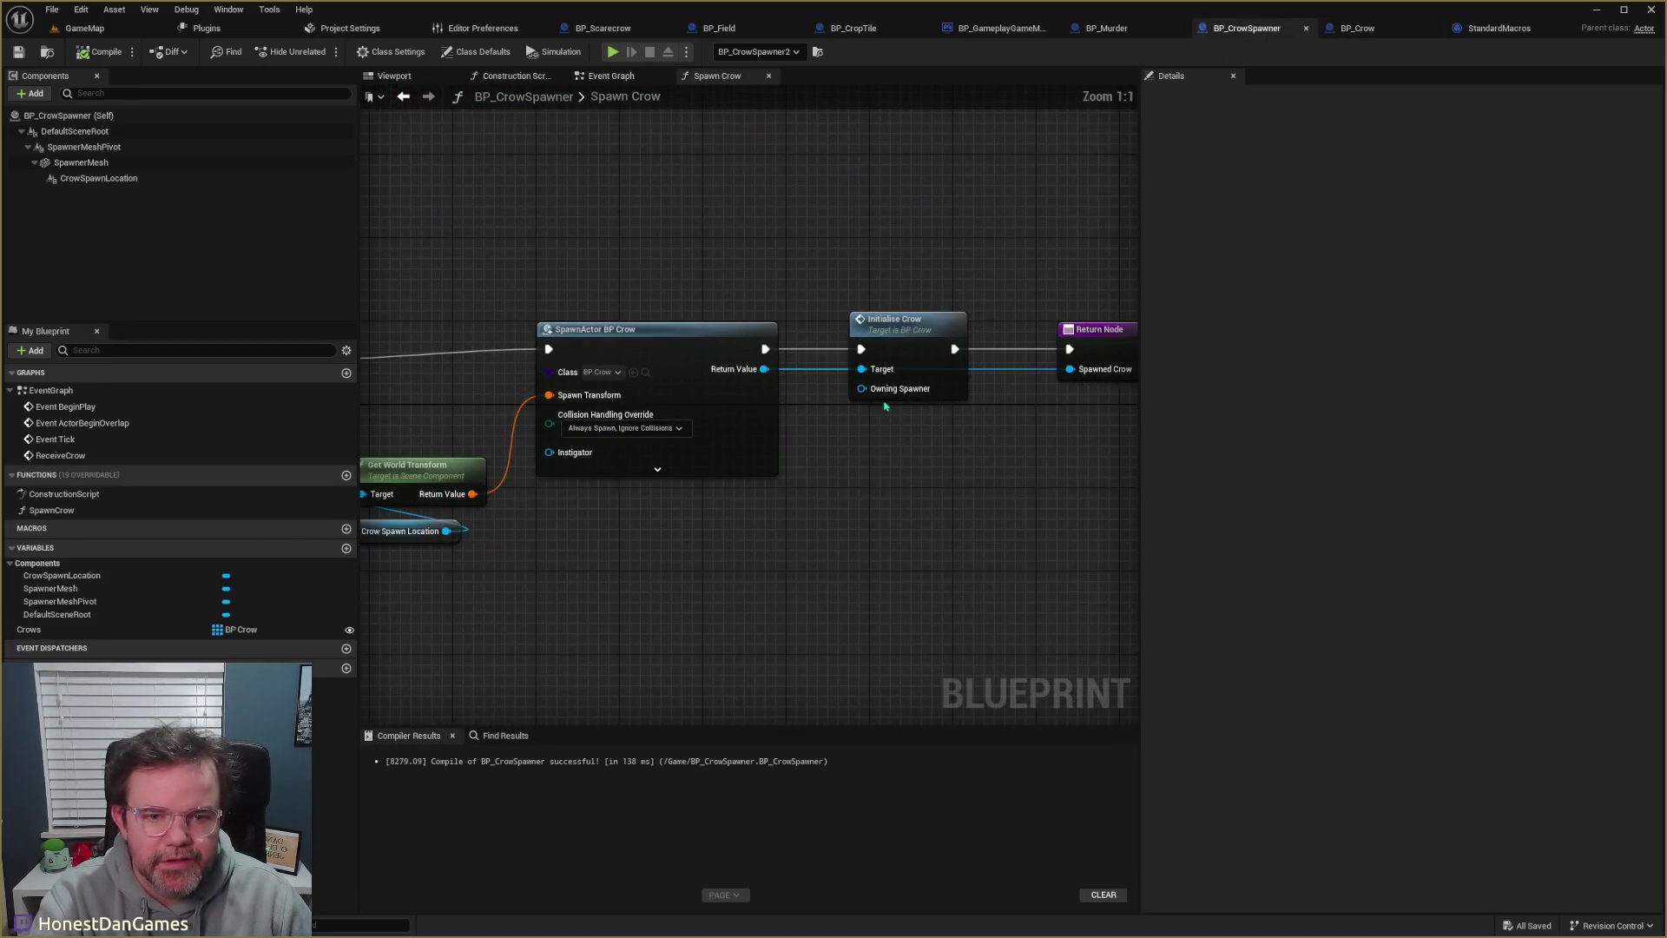
mouse_move(910, 417)
mouse_down()
mouse_move(793, 442)
mouse_move(947, 399)
mouse_move(1011, 404)
mouse_move(934, 427)
mouse_up()
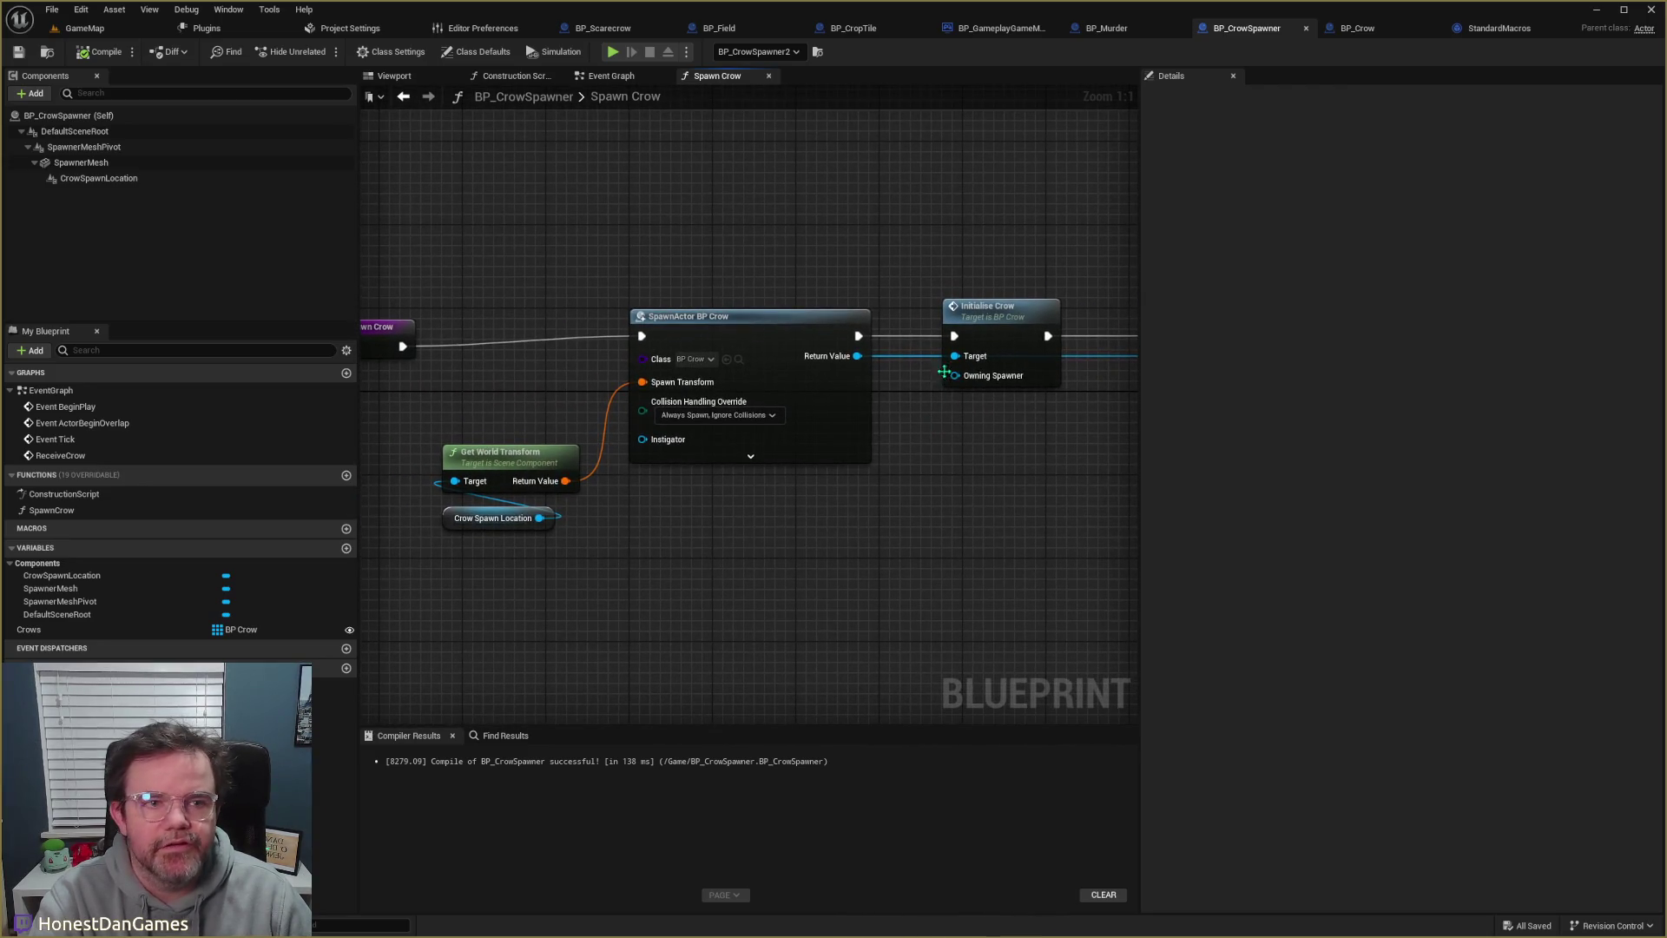
right_click(951, 421)
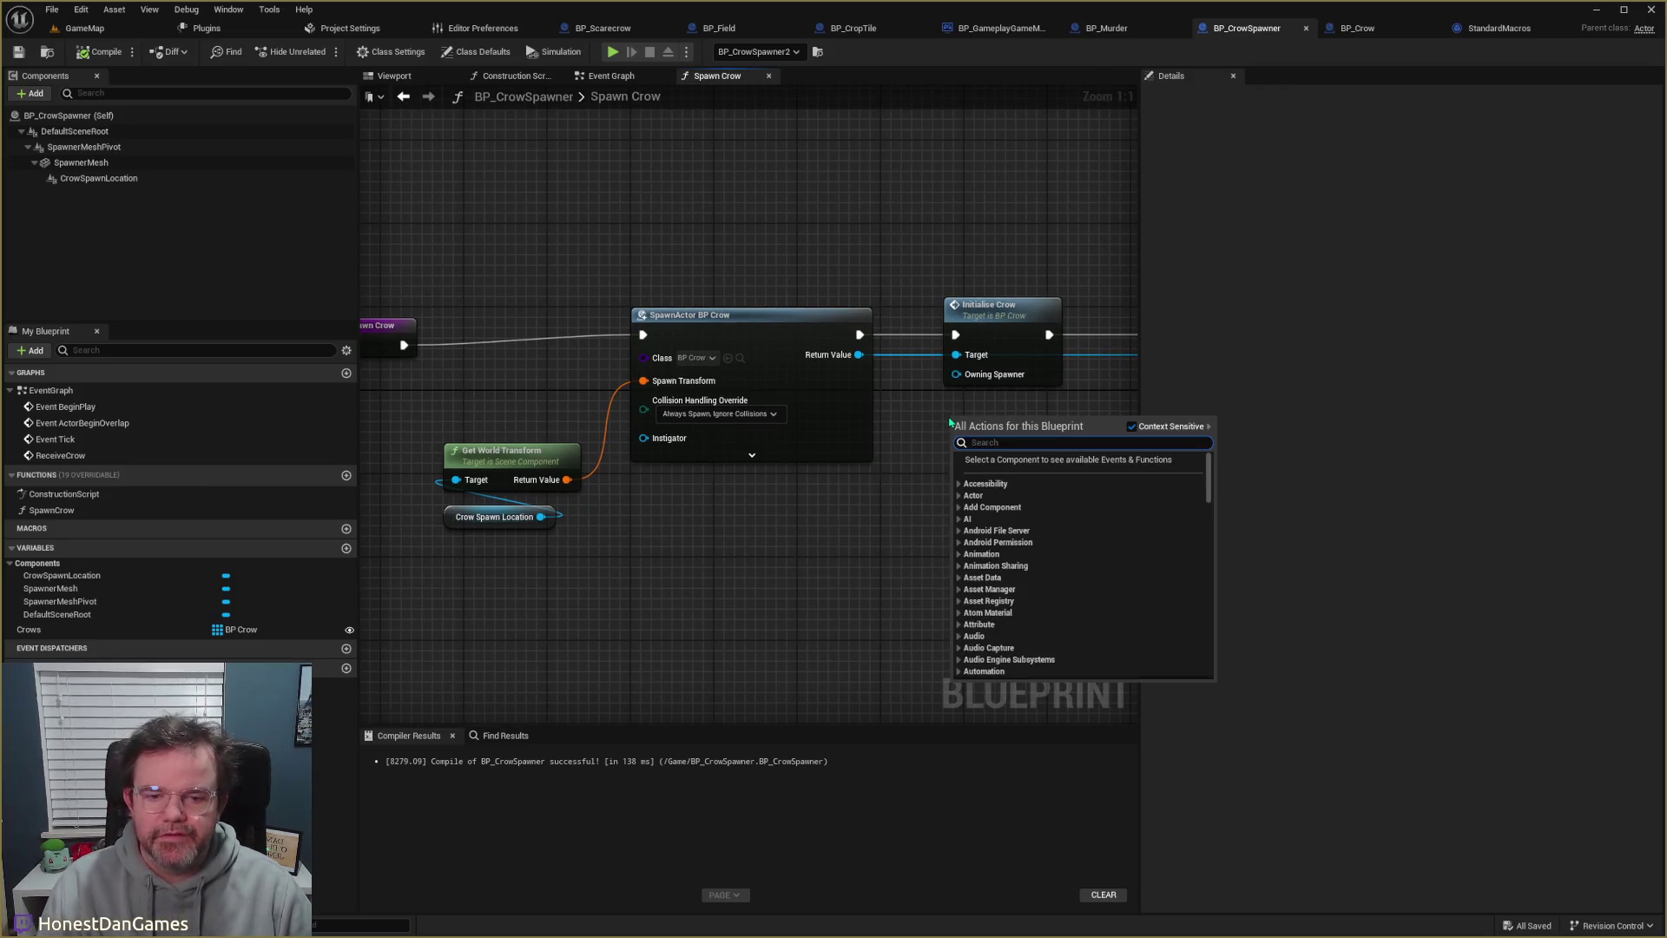
text(self)
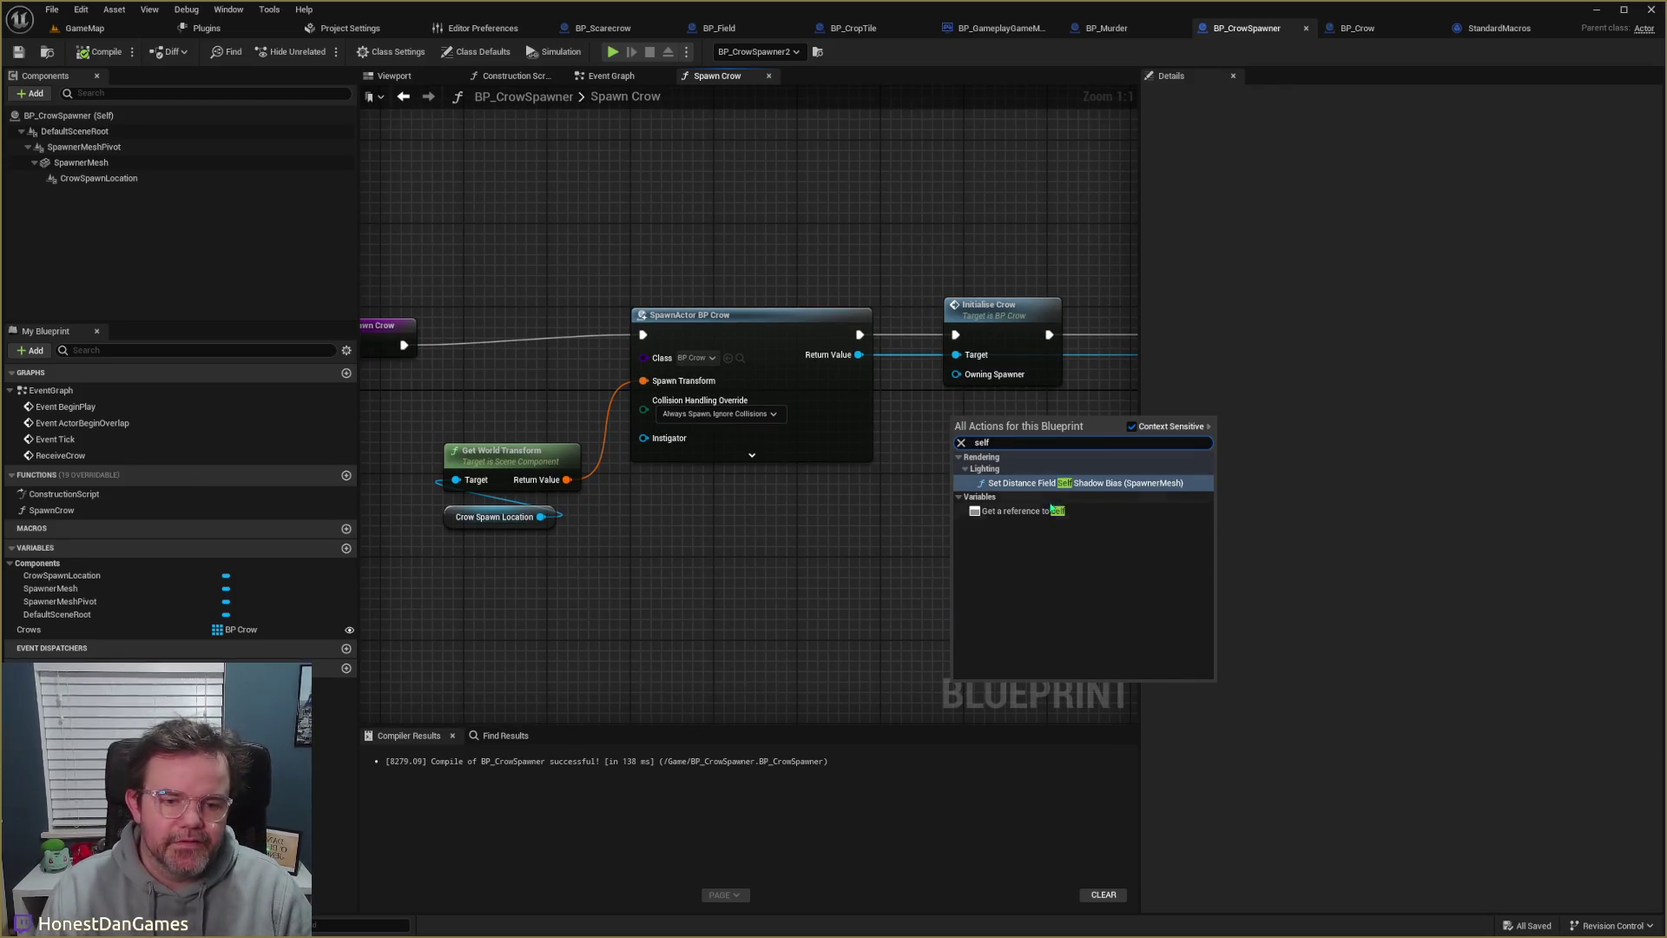
click(1017, 511)
mouse_move(1019, 431)
mouse_down()
mouse_move(934, 371)
mouse_move(955, 374)
mouse_up()
click(972, 423)
- Compile and save BP_CrowSpawner, then view the Return Node
click(100, 52)
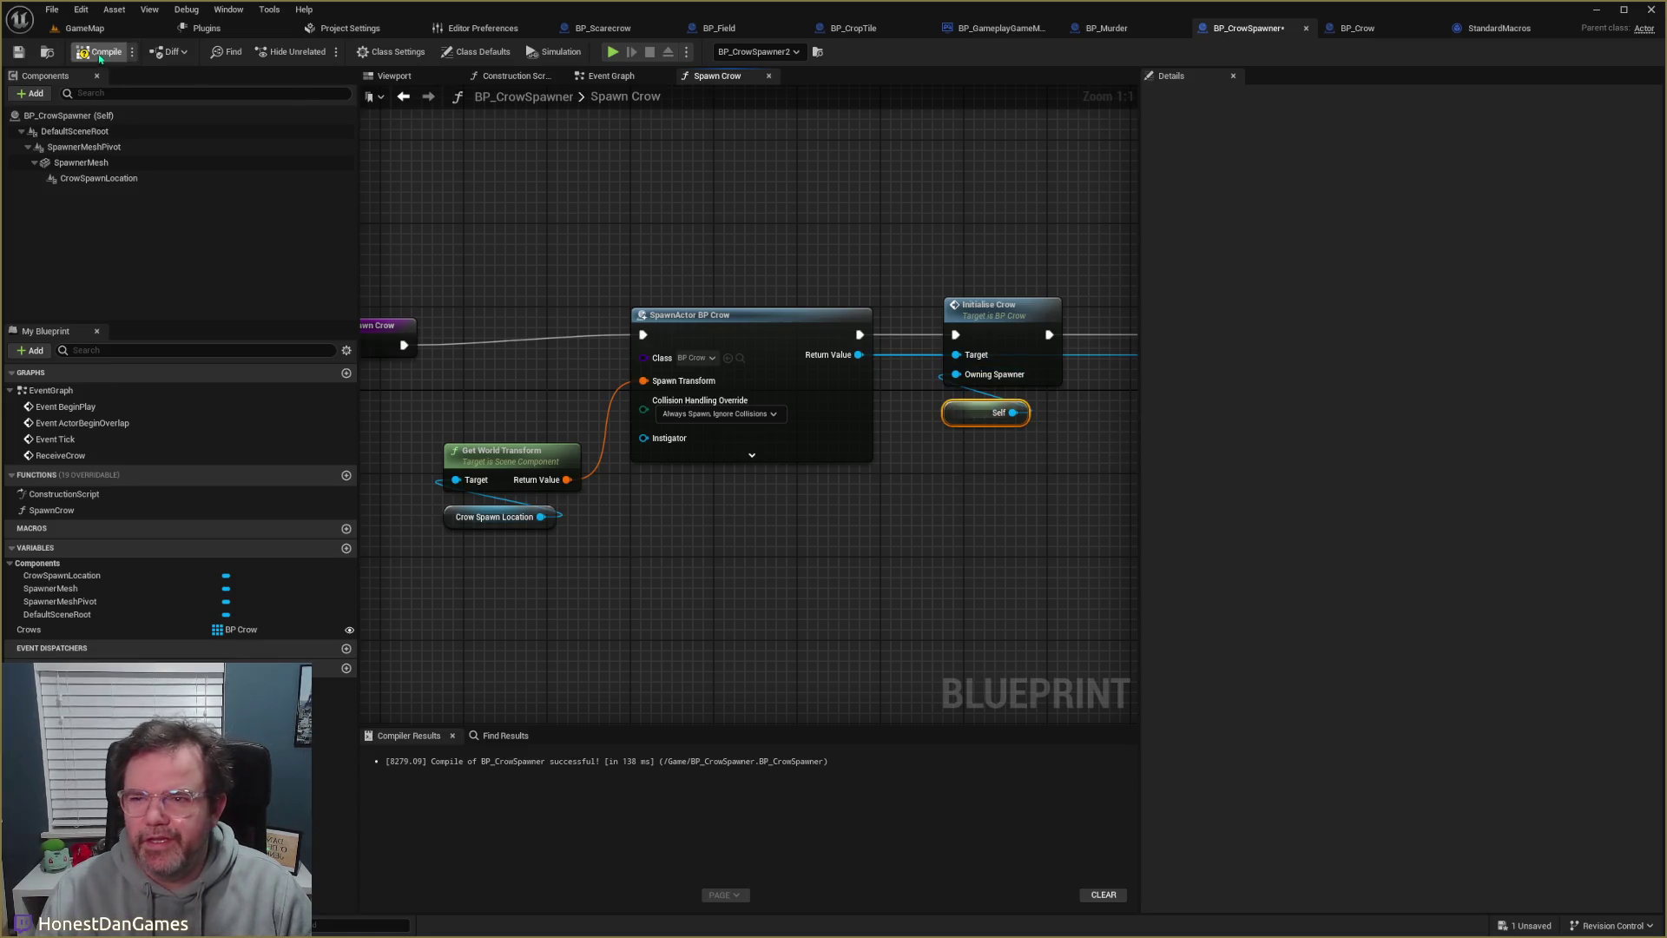
click(19, 53)
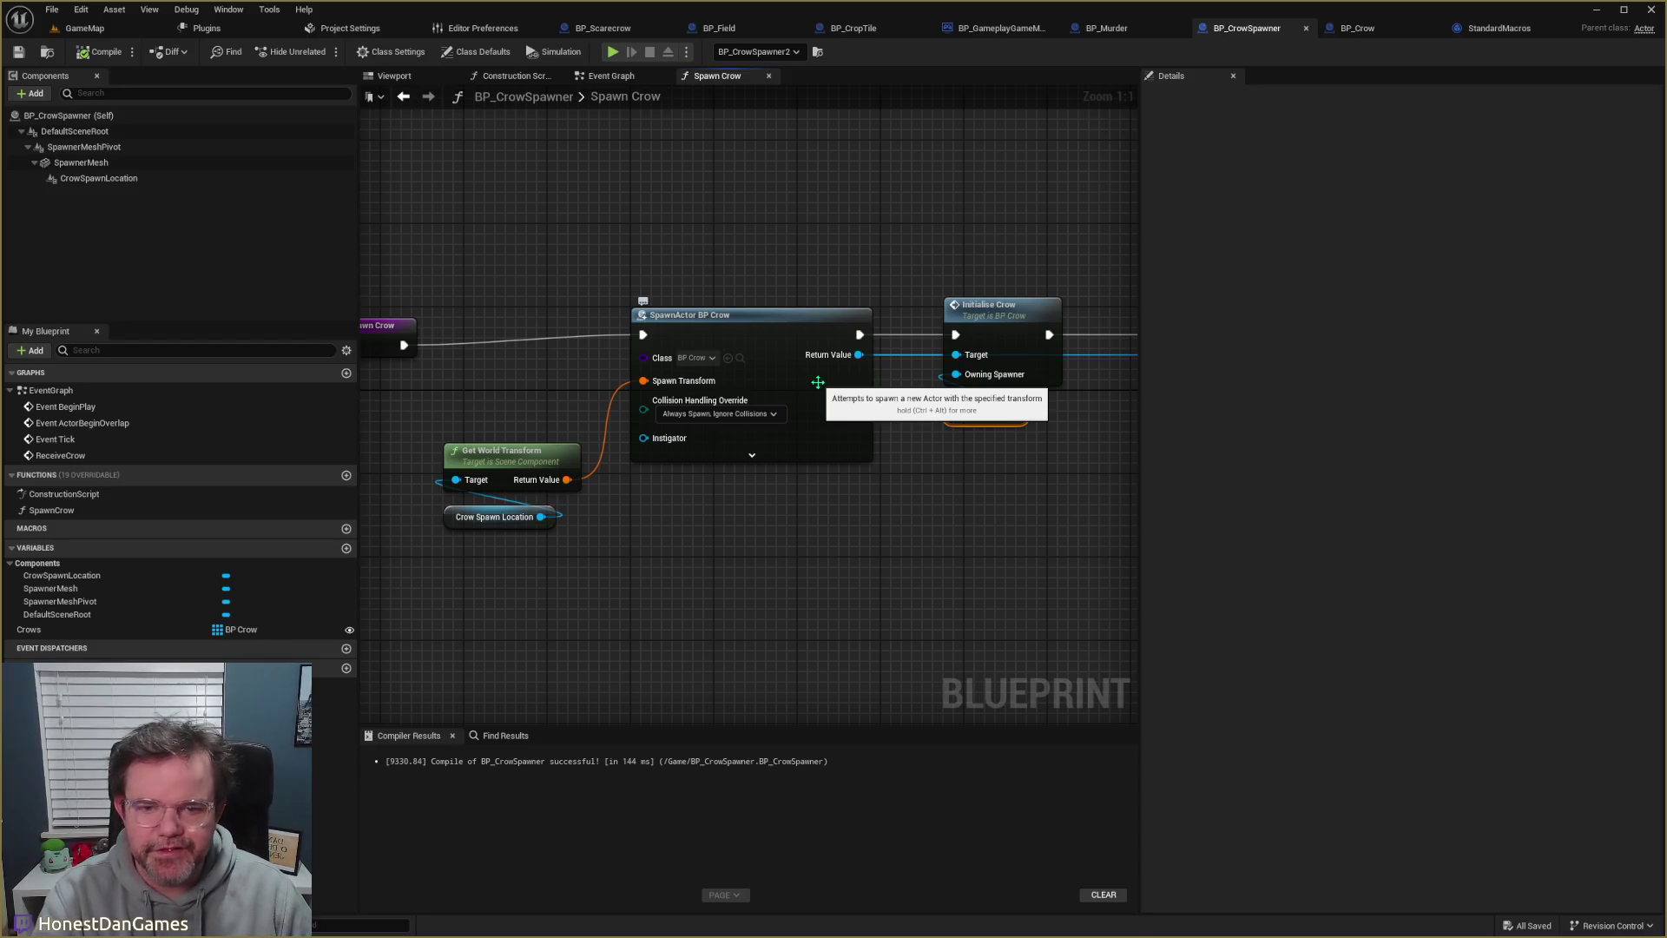
mouse_move(988, 486)
mouse_down()
mouse_move(678, 510)
mouse_move(658, 494)
mouse_move(755, 501)
mouse_up()
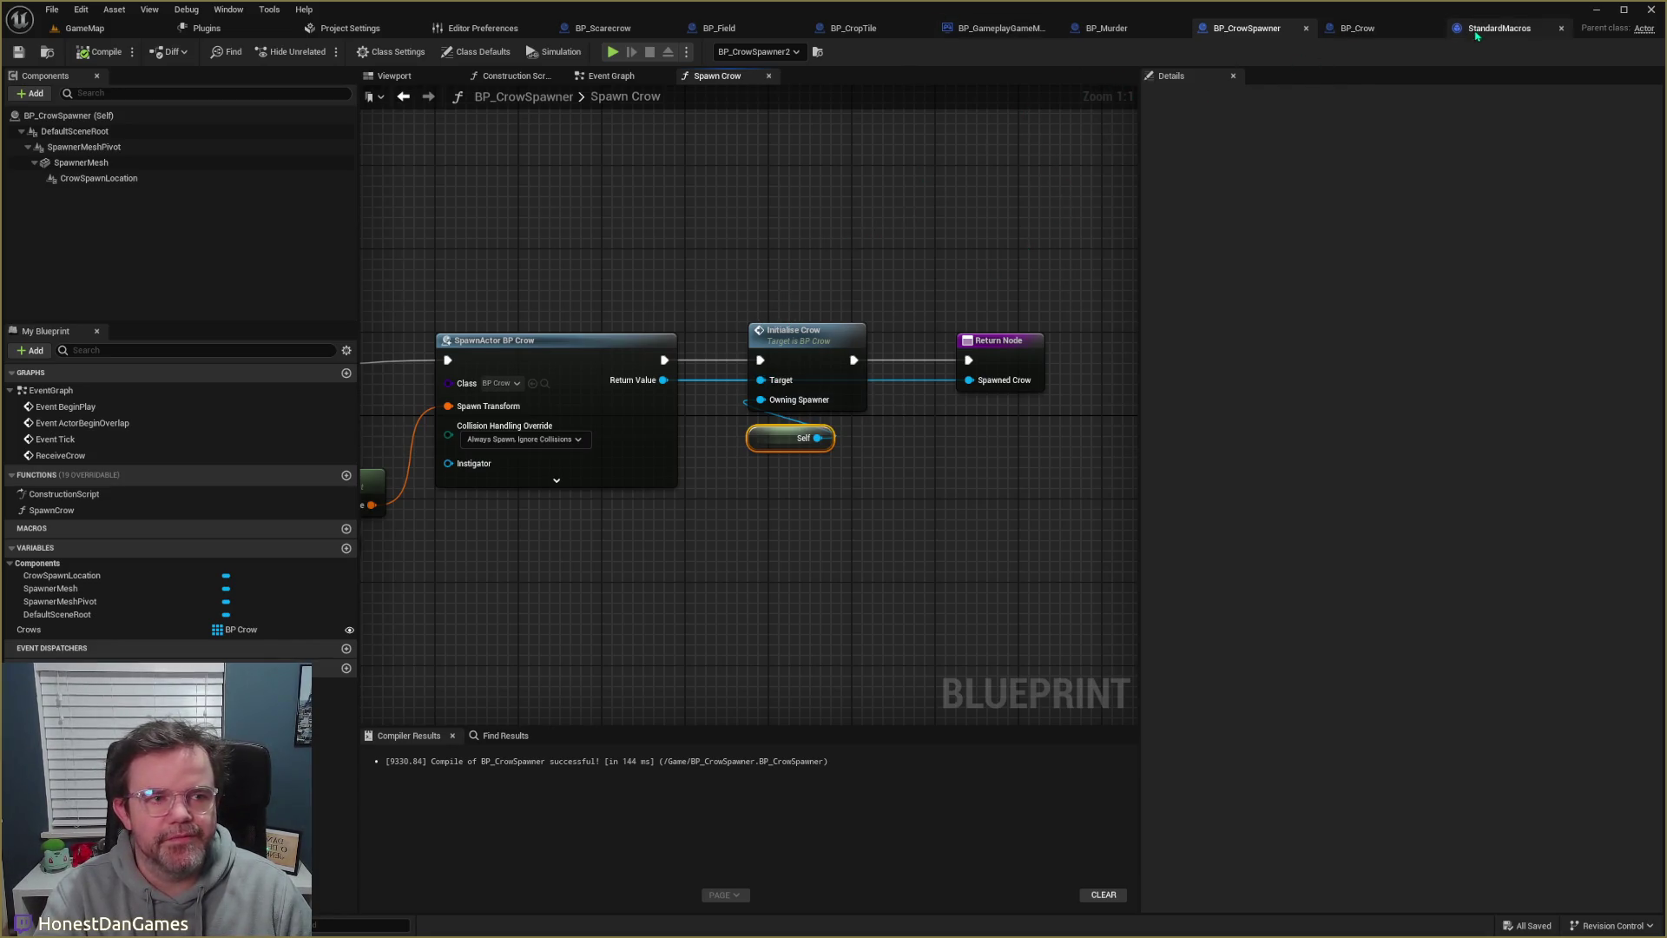
- Flip through the open blueprints BP_CropTile, BP_Field and BP_GameplayGameMode
click(853, 28)
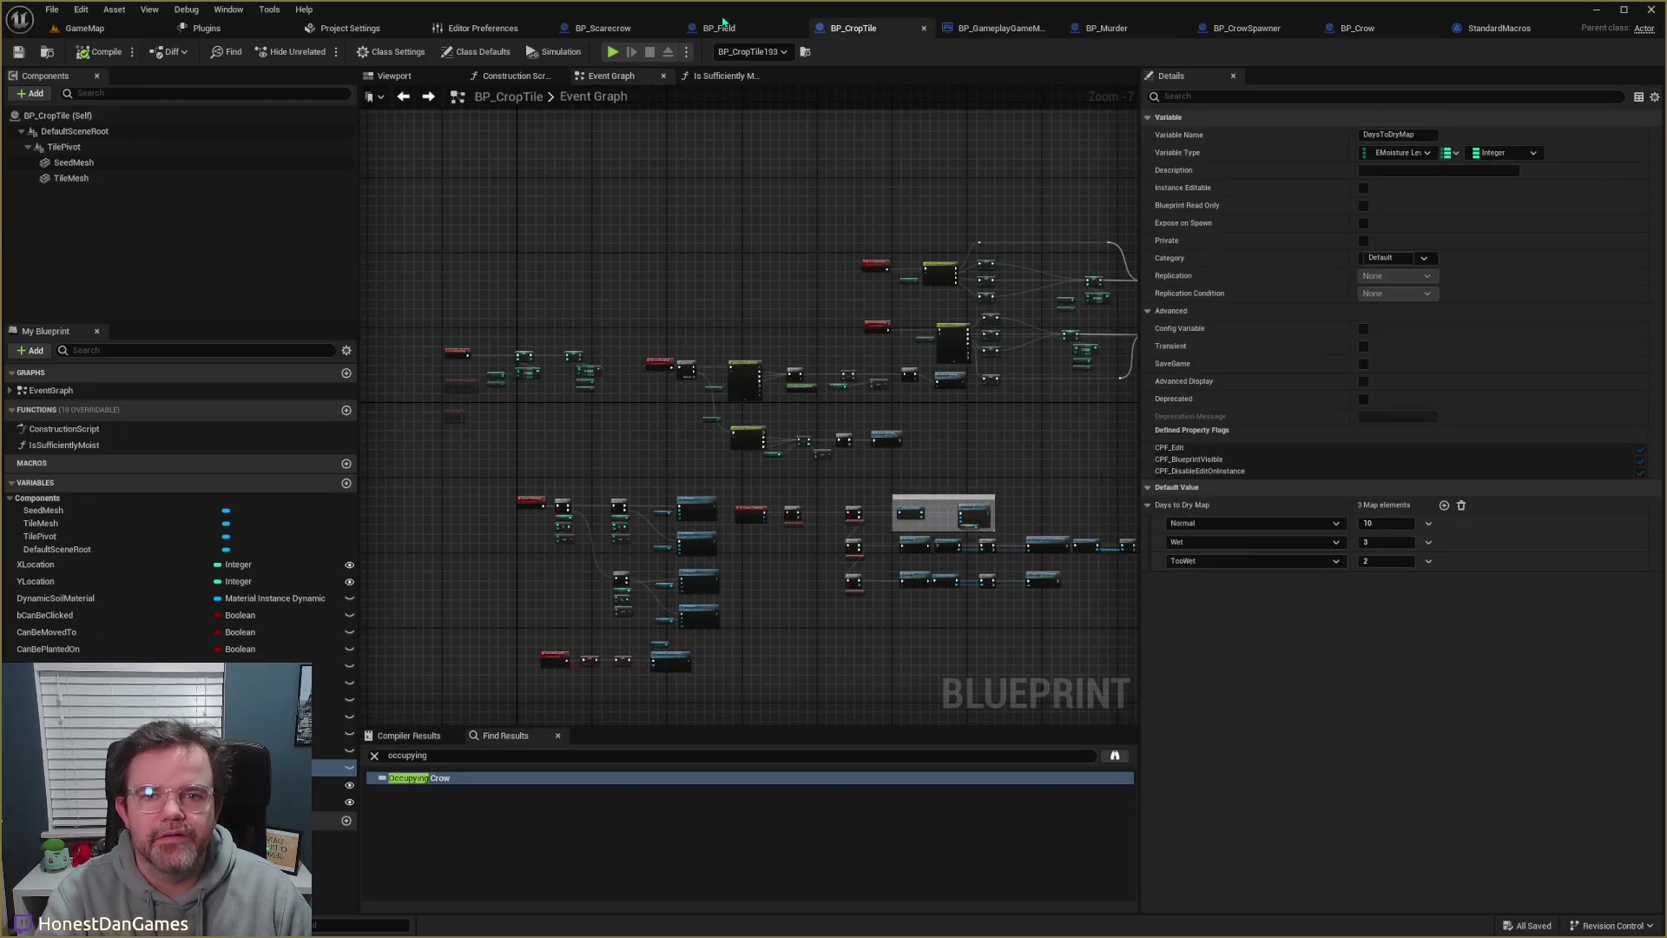
click(719, 27)
click(854, 28)
click(719, 28)
click(987, 32)
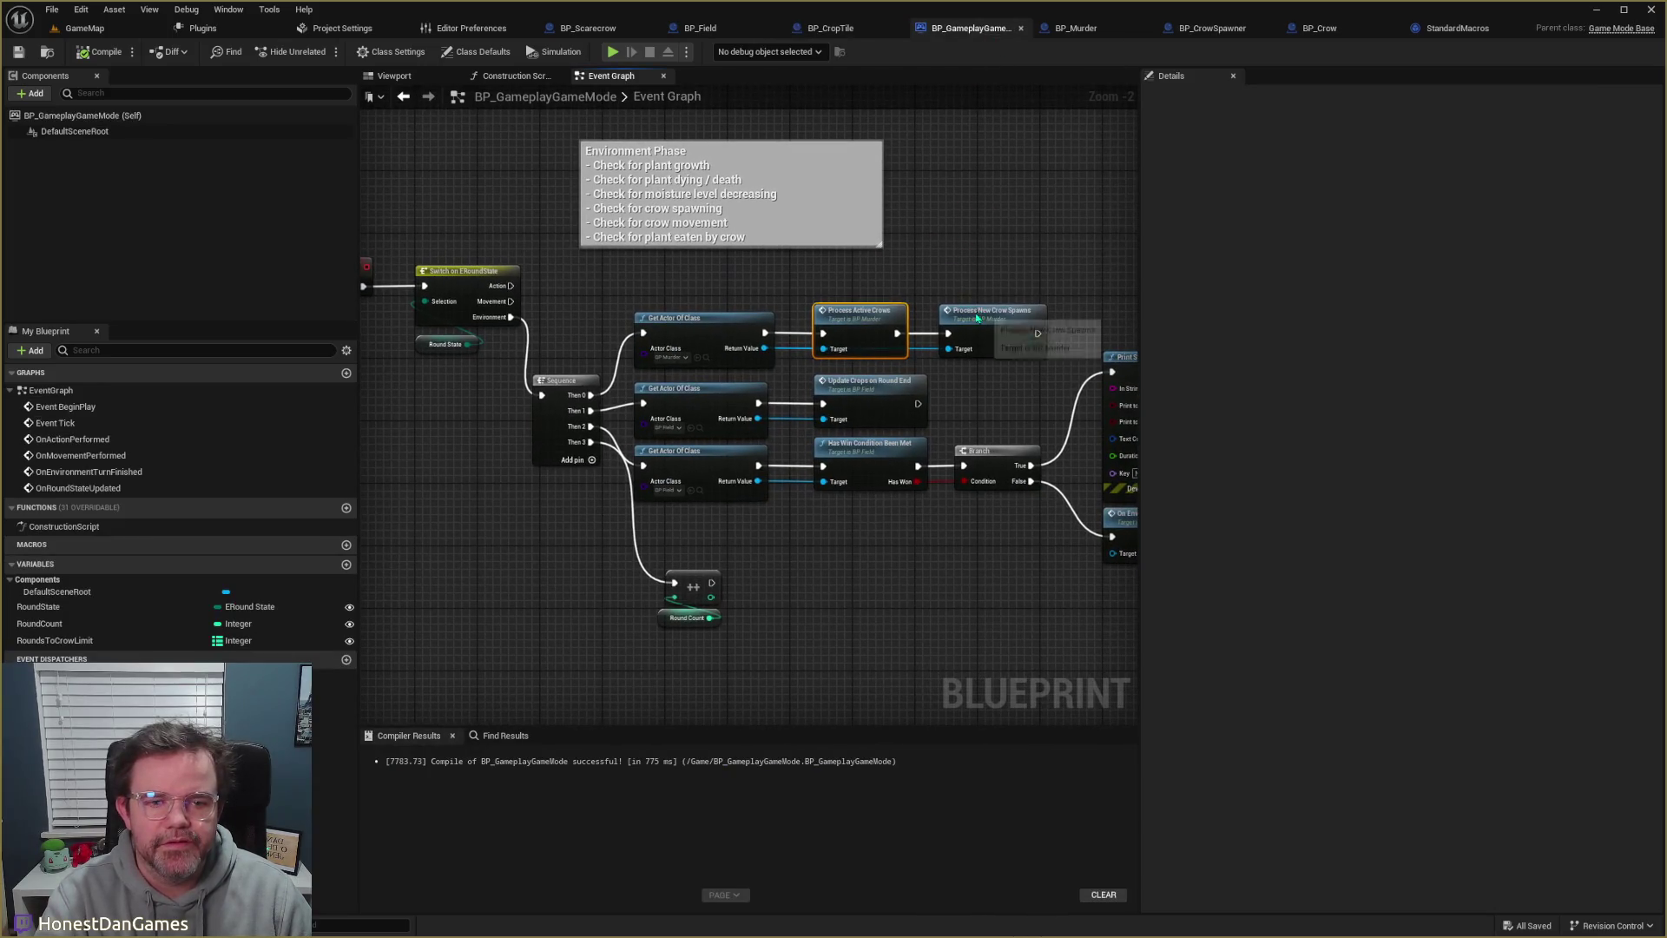
- Open ProcessNewCrowSpawns in BP_Murder and inspect its For Each Loop, SET and Spawn Crow nodes
double_click(923, 330)
mouse_move(922, 330)
mouse_down()
mouse_move(941, 466)
mouse_move(425, 377)
mouse_up()
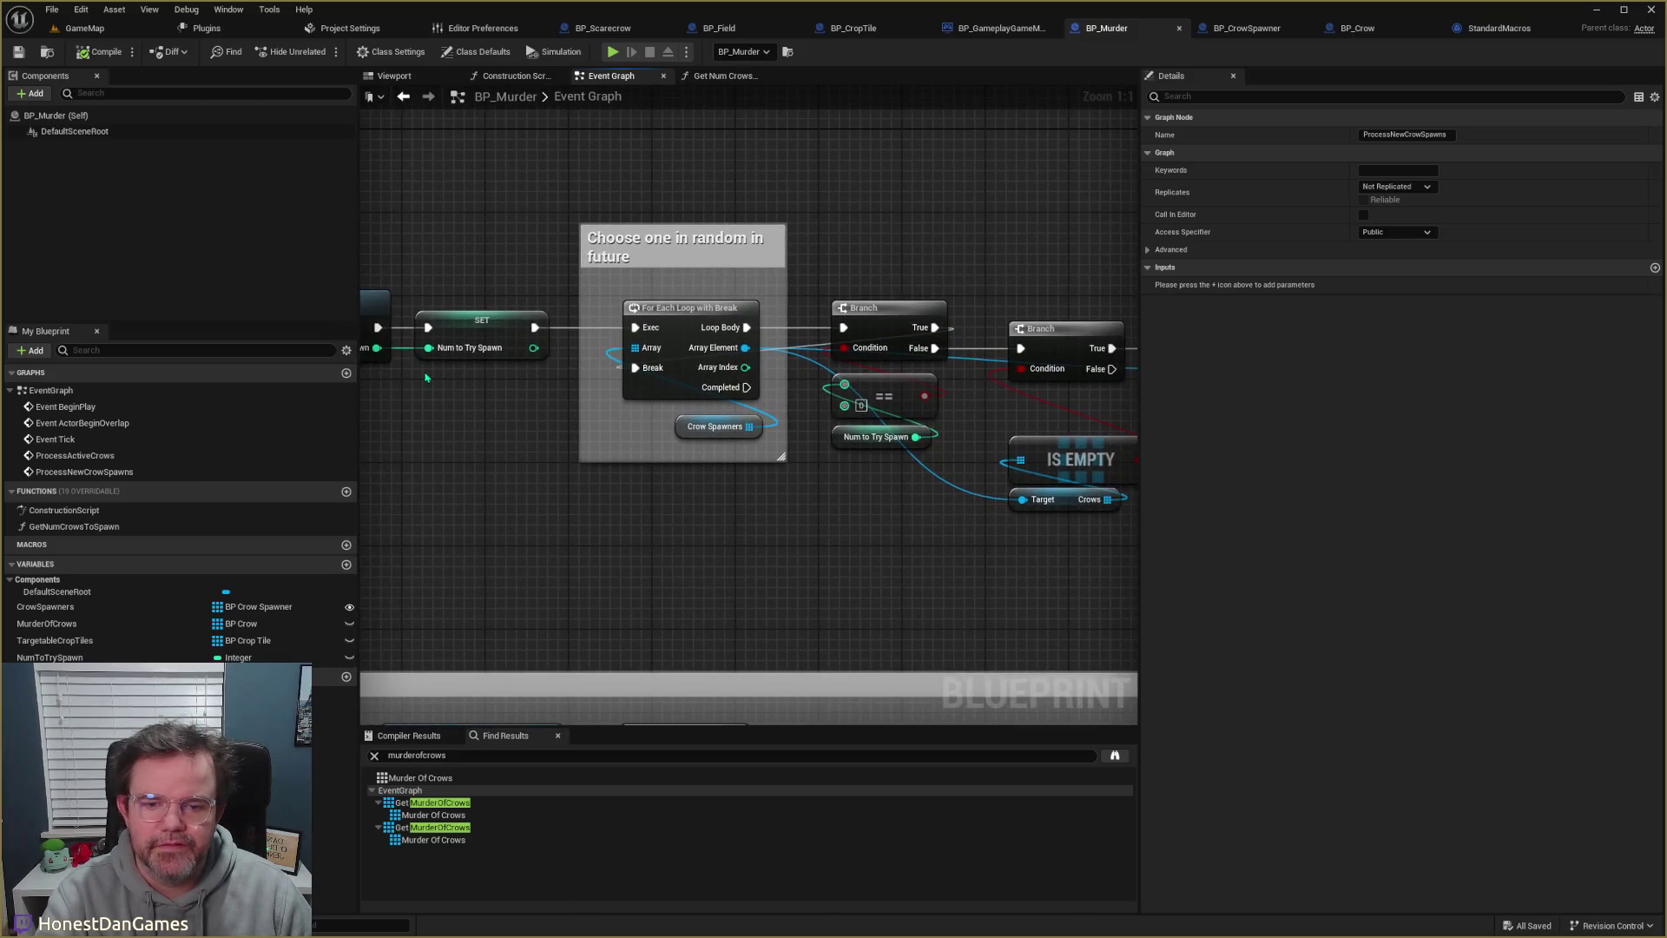
drag(784, 498, 618, 510)
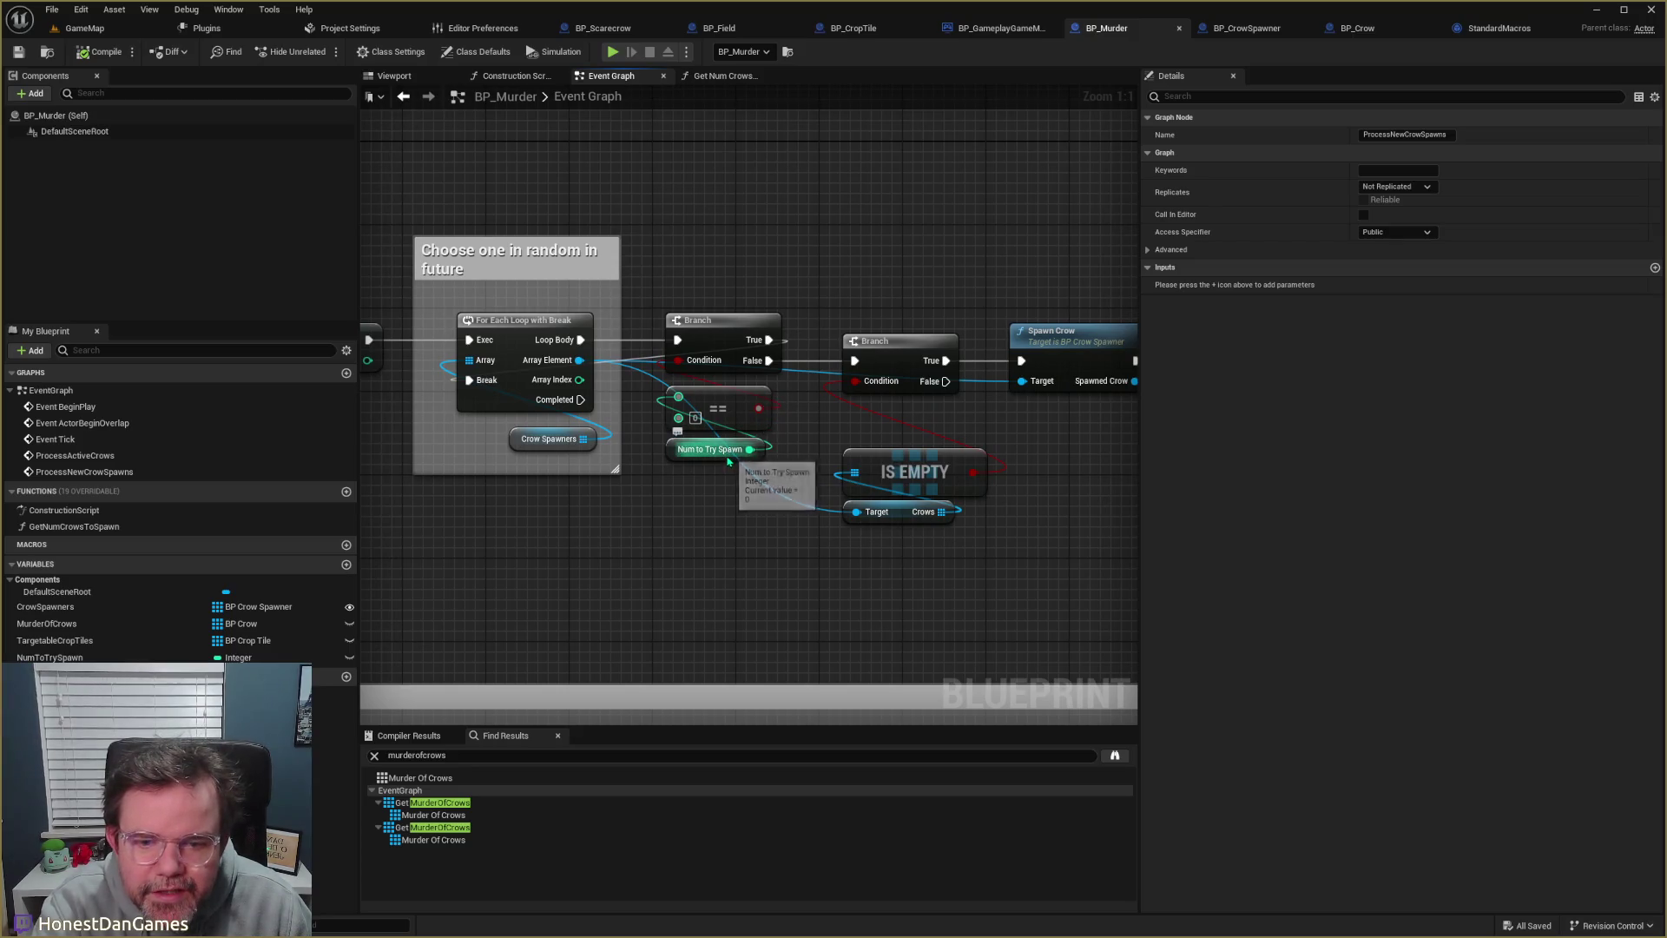
mouse_move(715, 451)
mouse_down()
mouse_move(869, 461)
mouse_move(723, 455)
mouse_up()
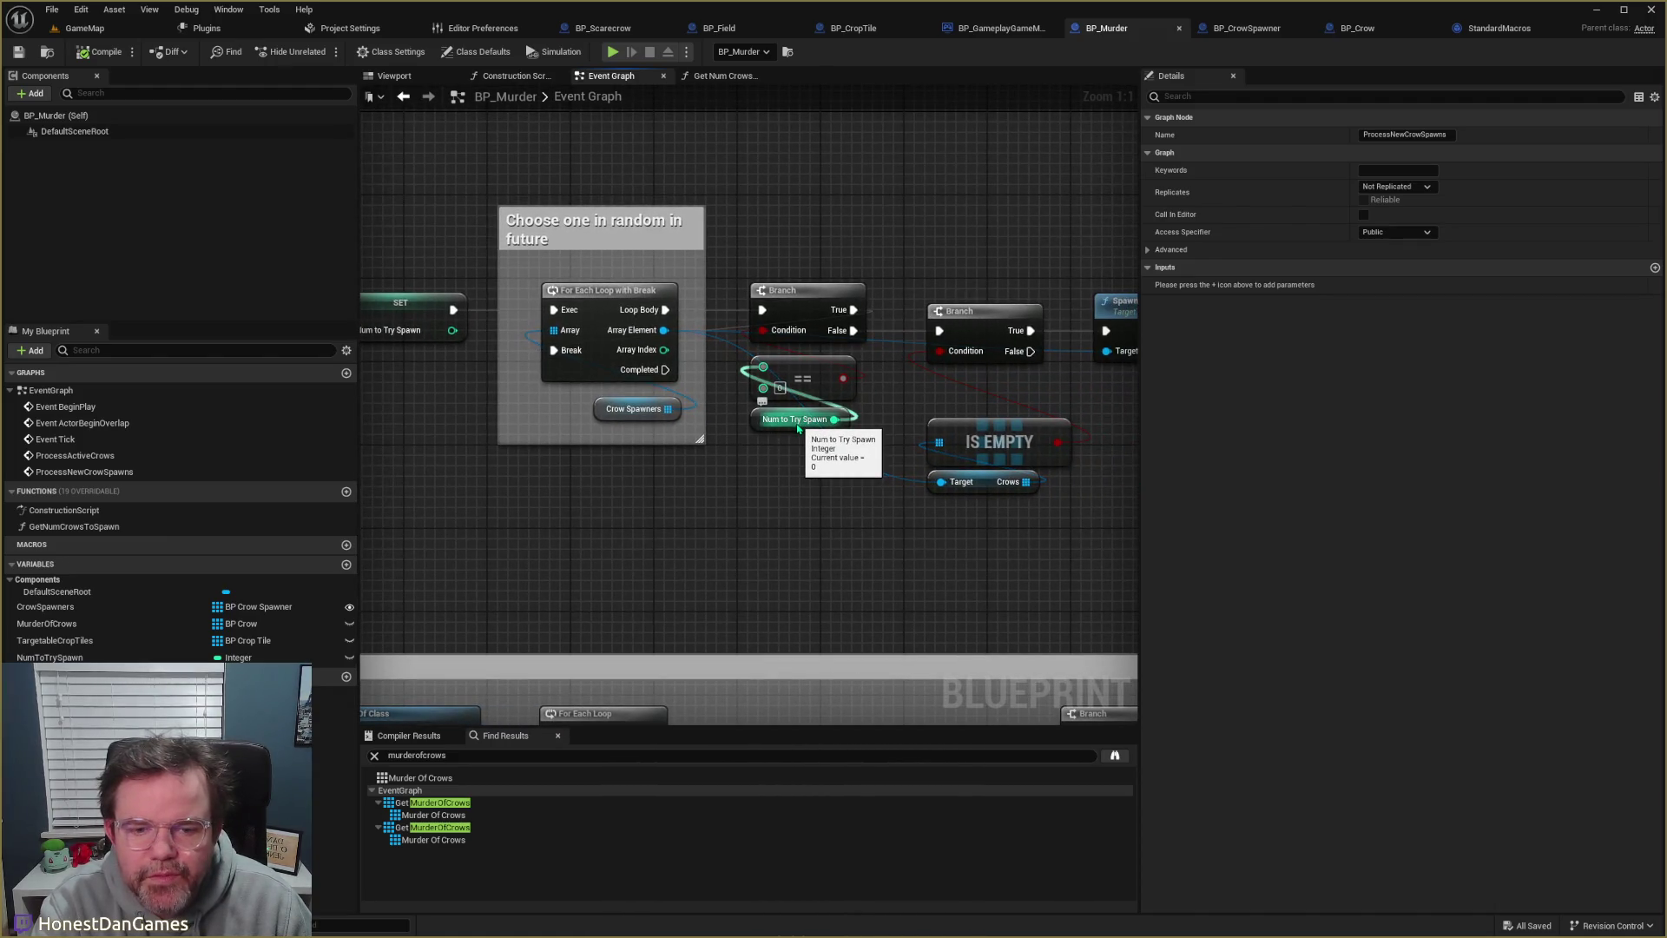
drag(800, 438, 716, 465)
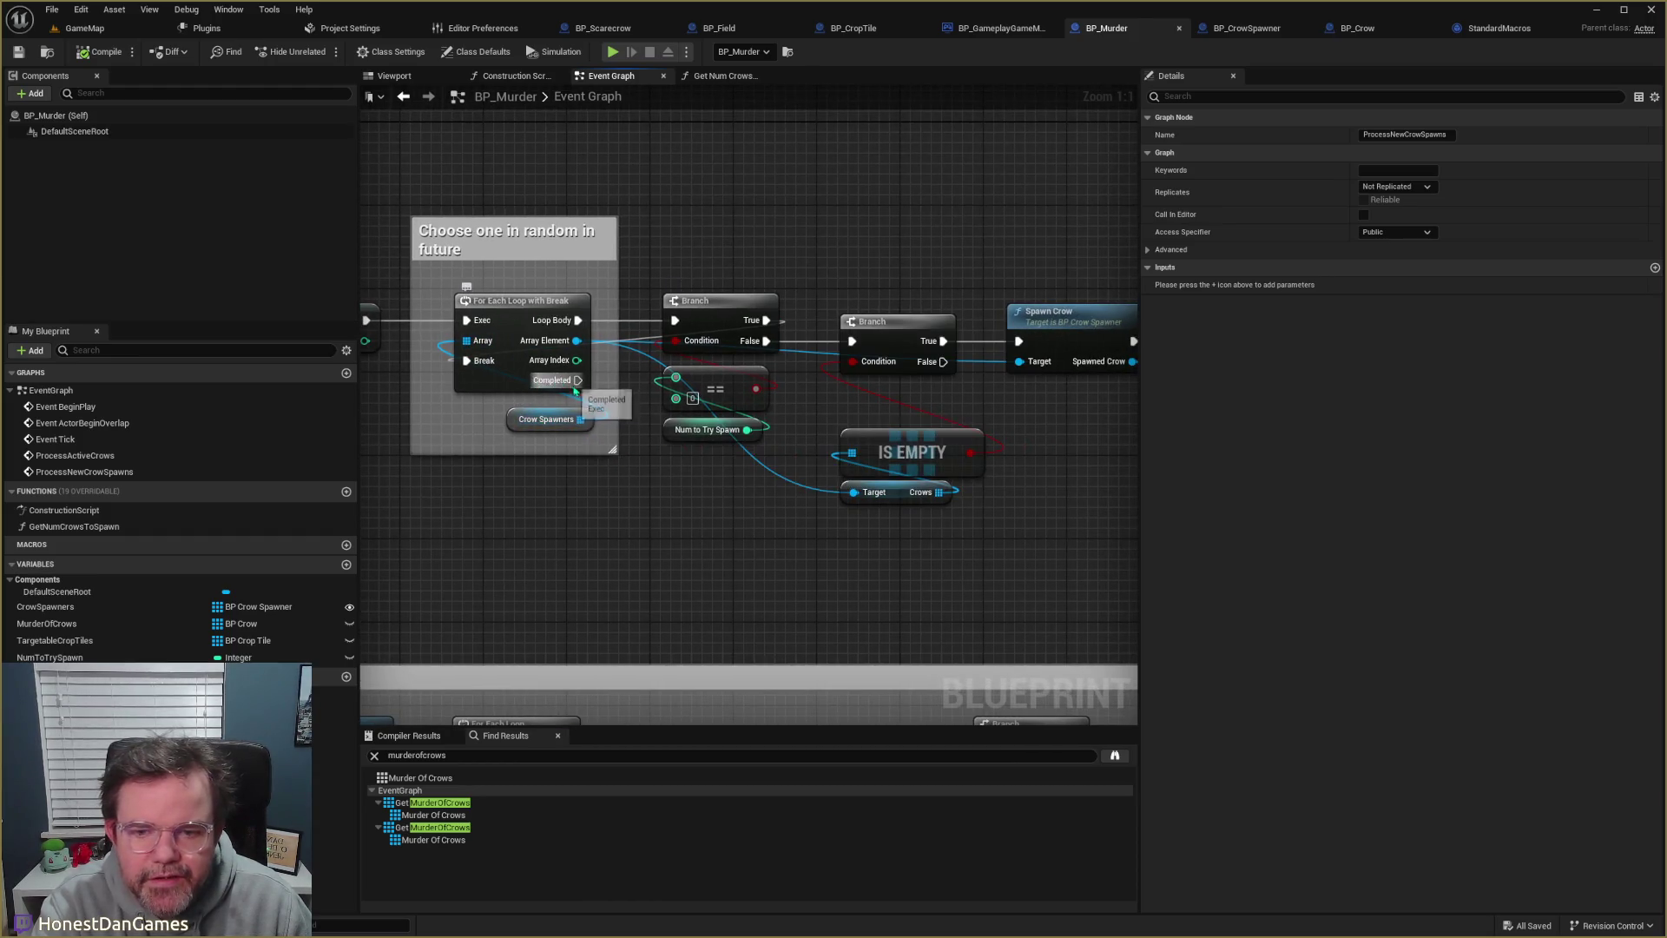
- Trace where spawned crows join Murder Of Crows, then return to BP_CrowSpawner's Spawn Crow graph
mouse_move(683, 487)
mouse_down()
mouse_move(641, 519)
mouse_move(434, 457)
mouse_move(224, 456)
mouse_move(259, 478)
mouse_move(1216, 457)
mouse_up()
drag(1248, 287, 665, 334)
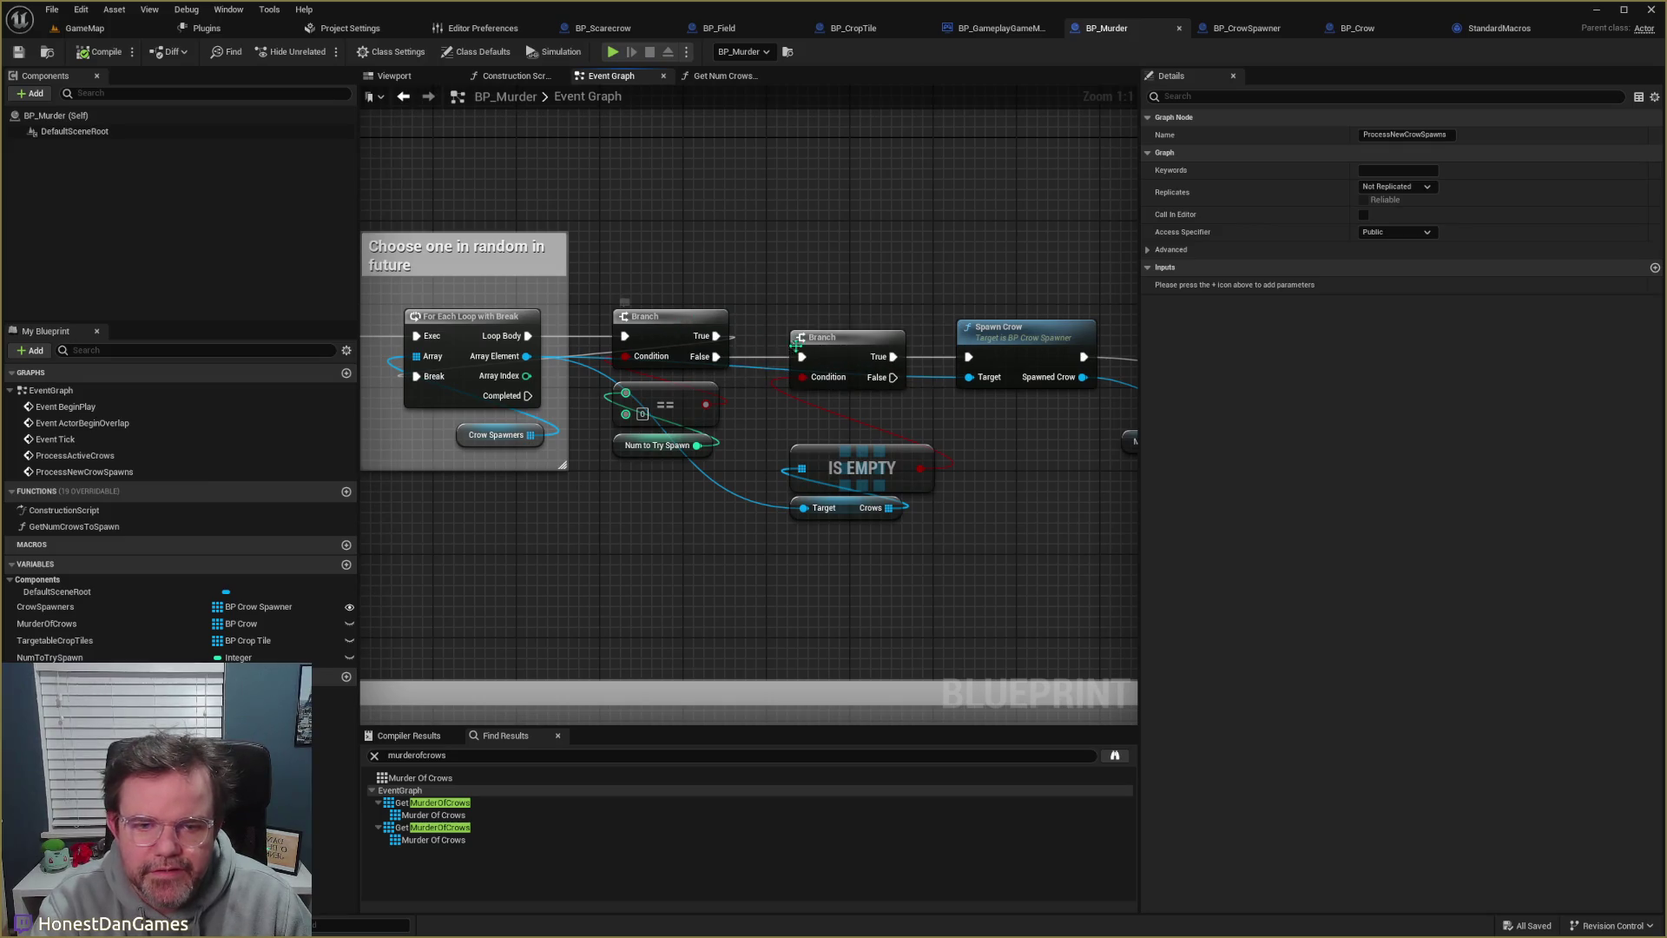
drag(898, 422, 771, 412)
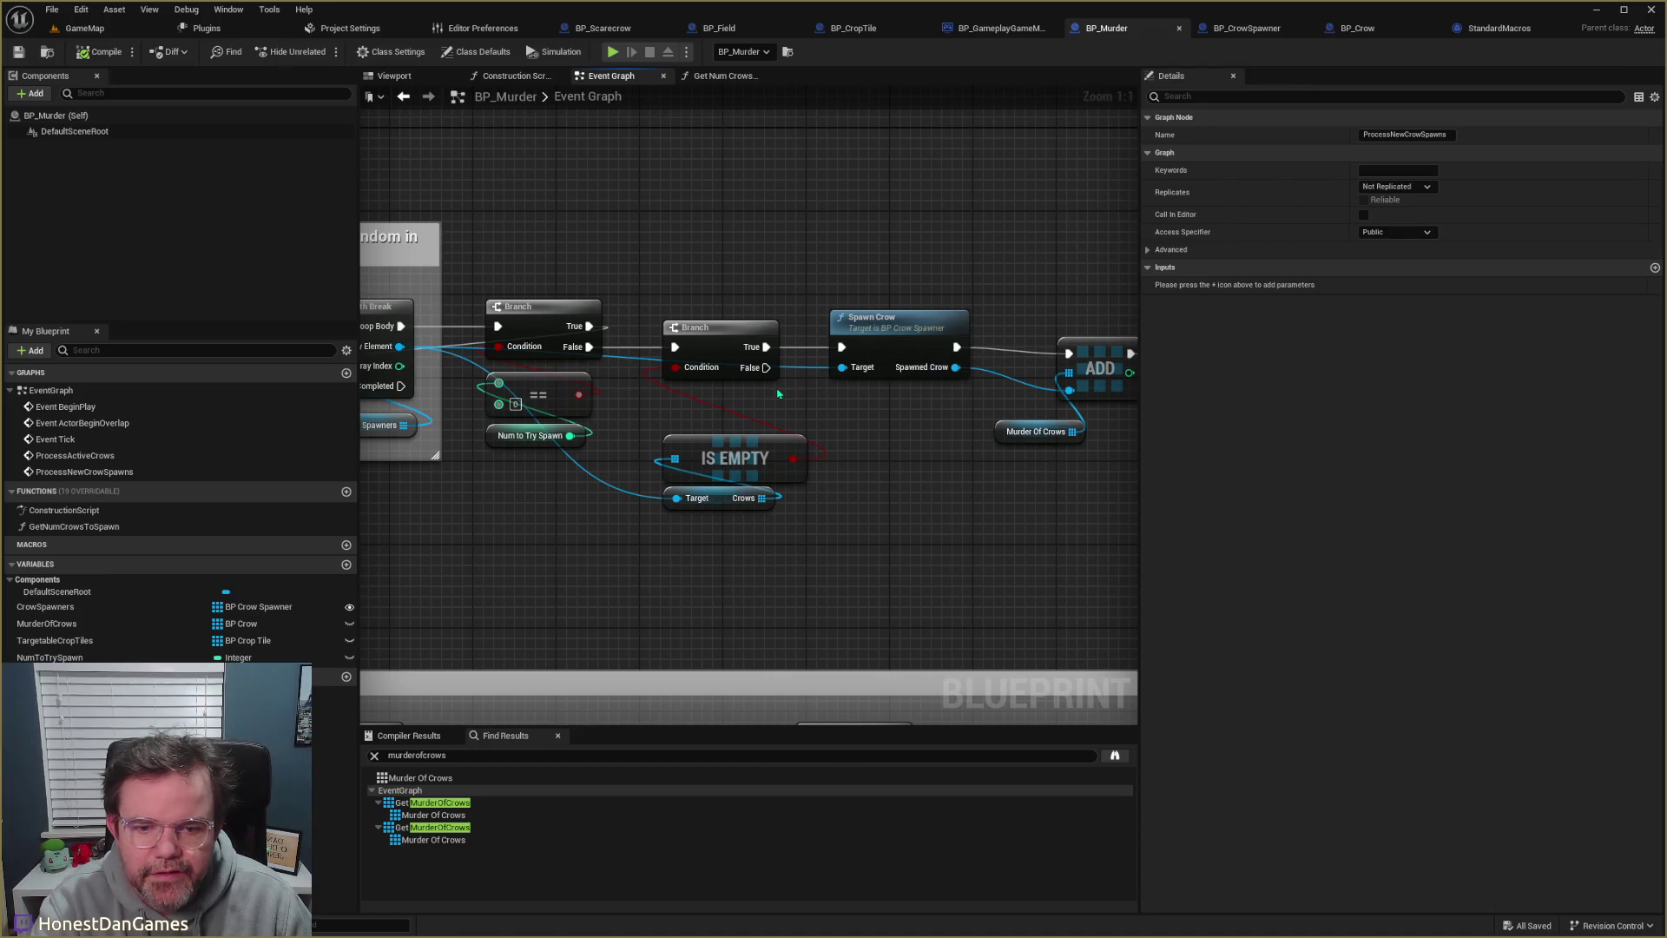
drag(777, 388, 861, 378)
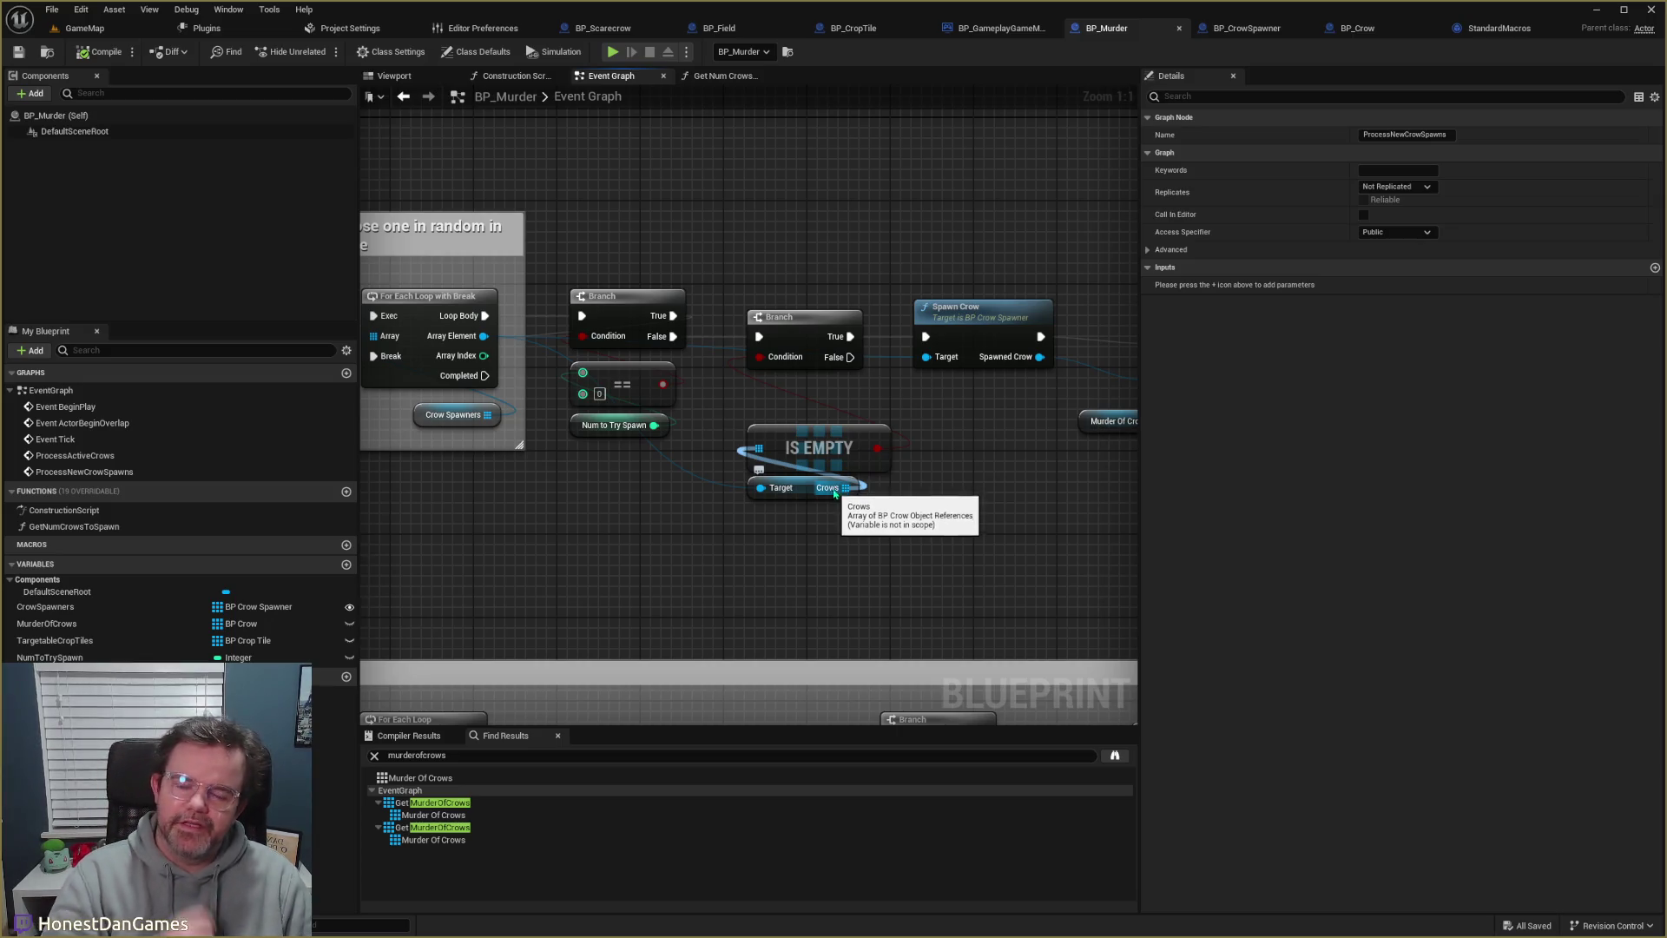
mouse_move(780, 525)
mouse_down()
mouse_move(930, 532)
mouse_move(1087, 502)
mouse_up()
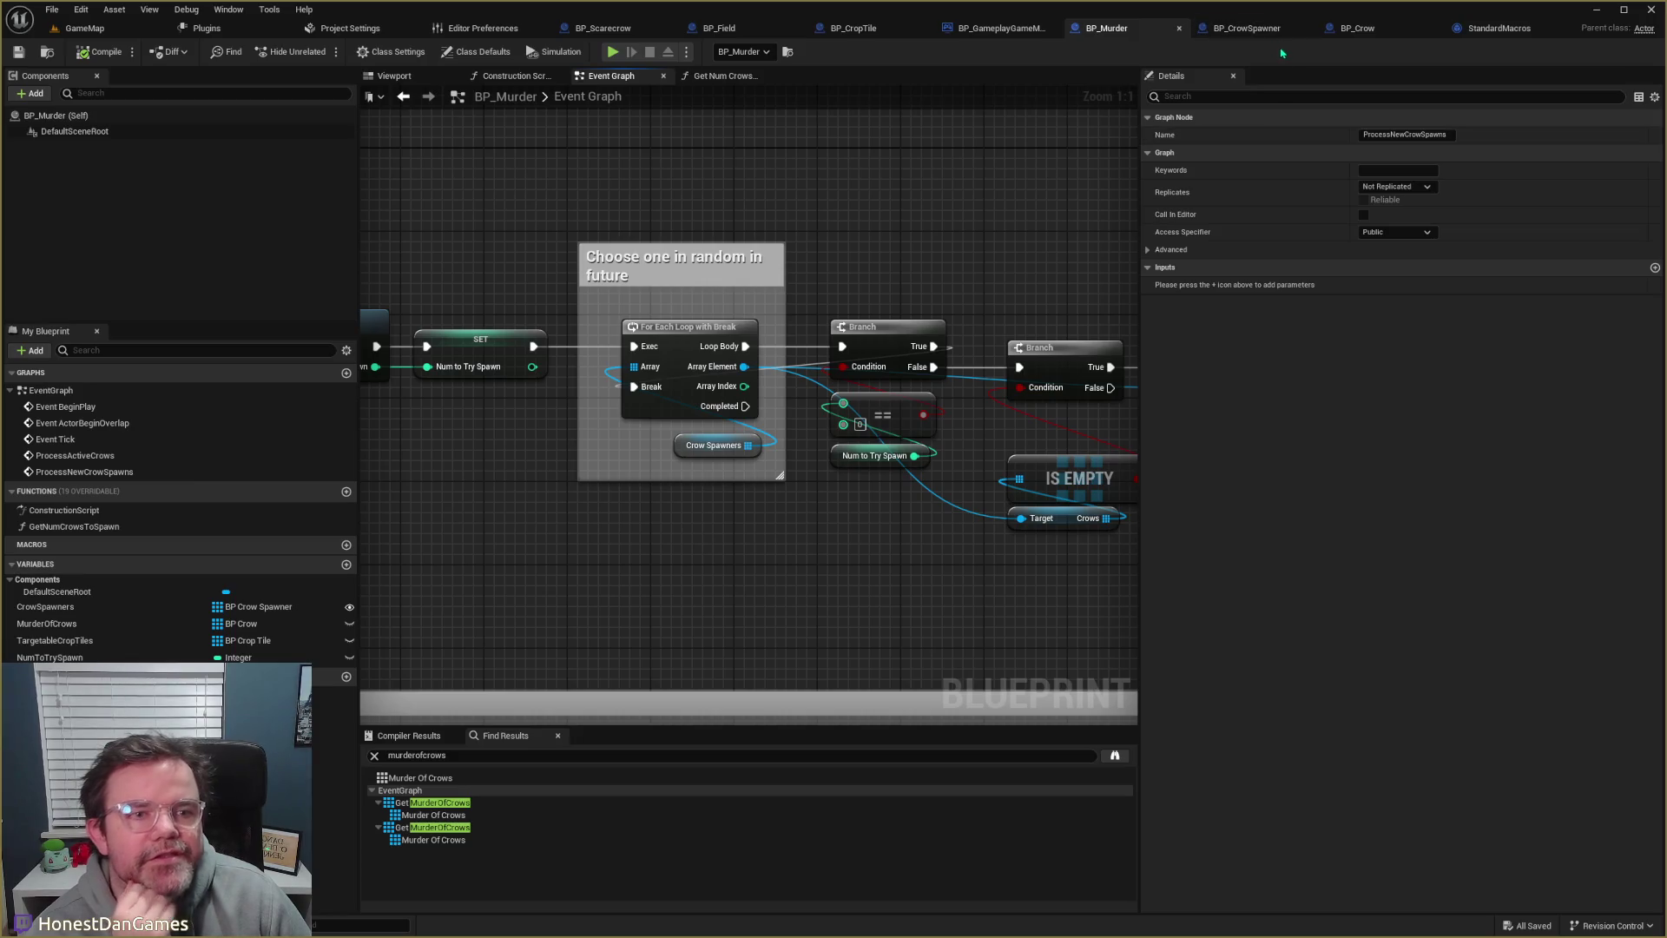
click(1250, 33)
mouse_move(780, 439)
mouse_down()
mouse_move(1031, 476)
mouse_move(1047, 461)
mouse_move(980, 483)
mouse_move(791, 483)
mouse_up()
- Make room after SpawnActor BP Crow by shifting Return Node, Initialise Crow and Self rightward
drag(876, 453, 771, 452)
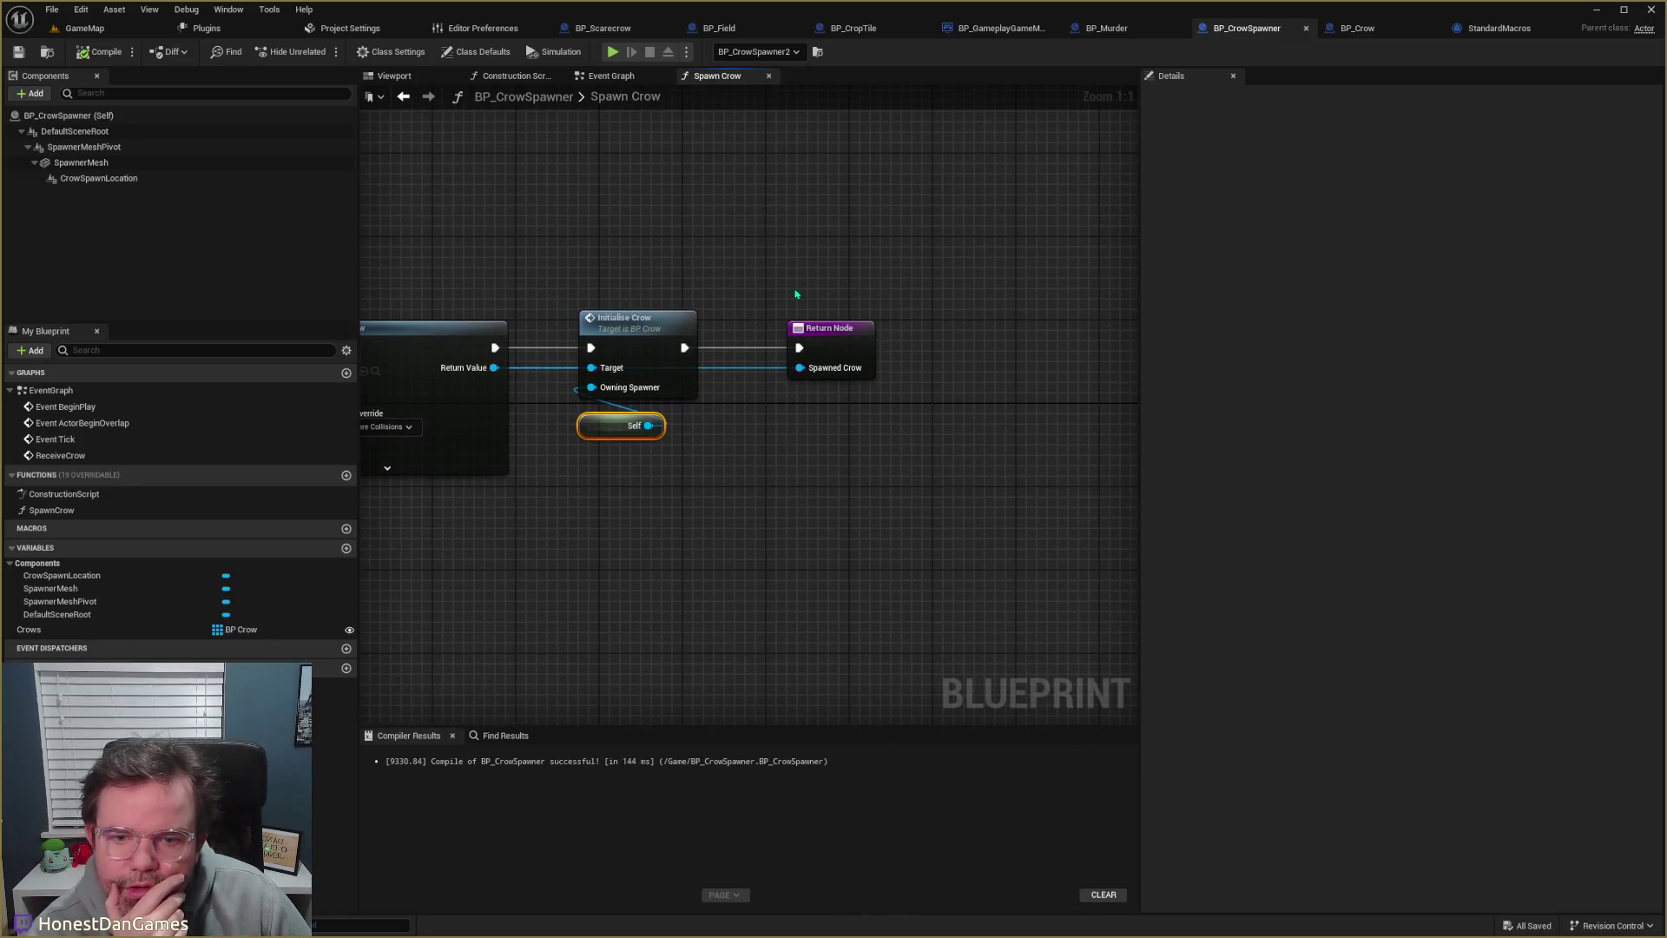
mouse_move(796, 295)
mouse_down()
mouse_move(901, 270)
mouse_move(970, 282)
mouse_move(870, 391)
mouse_move(800, 379)
mouse_up()
click(926, 302)
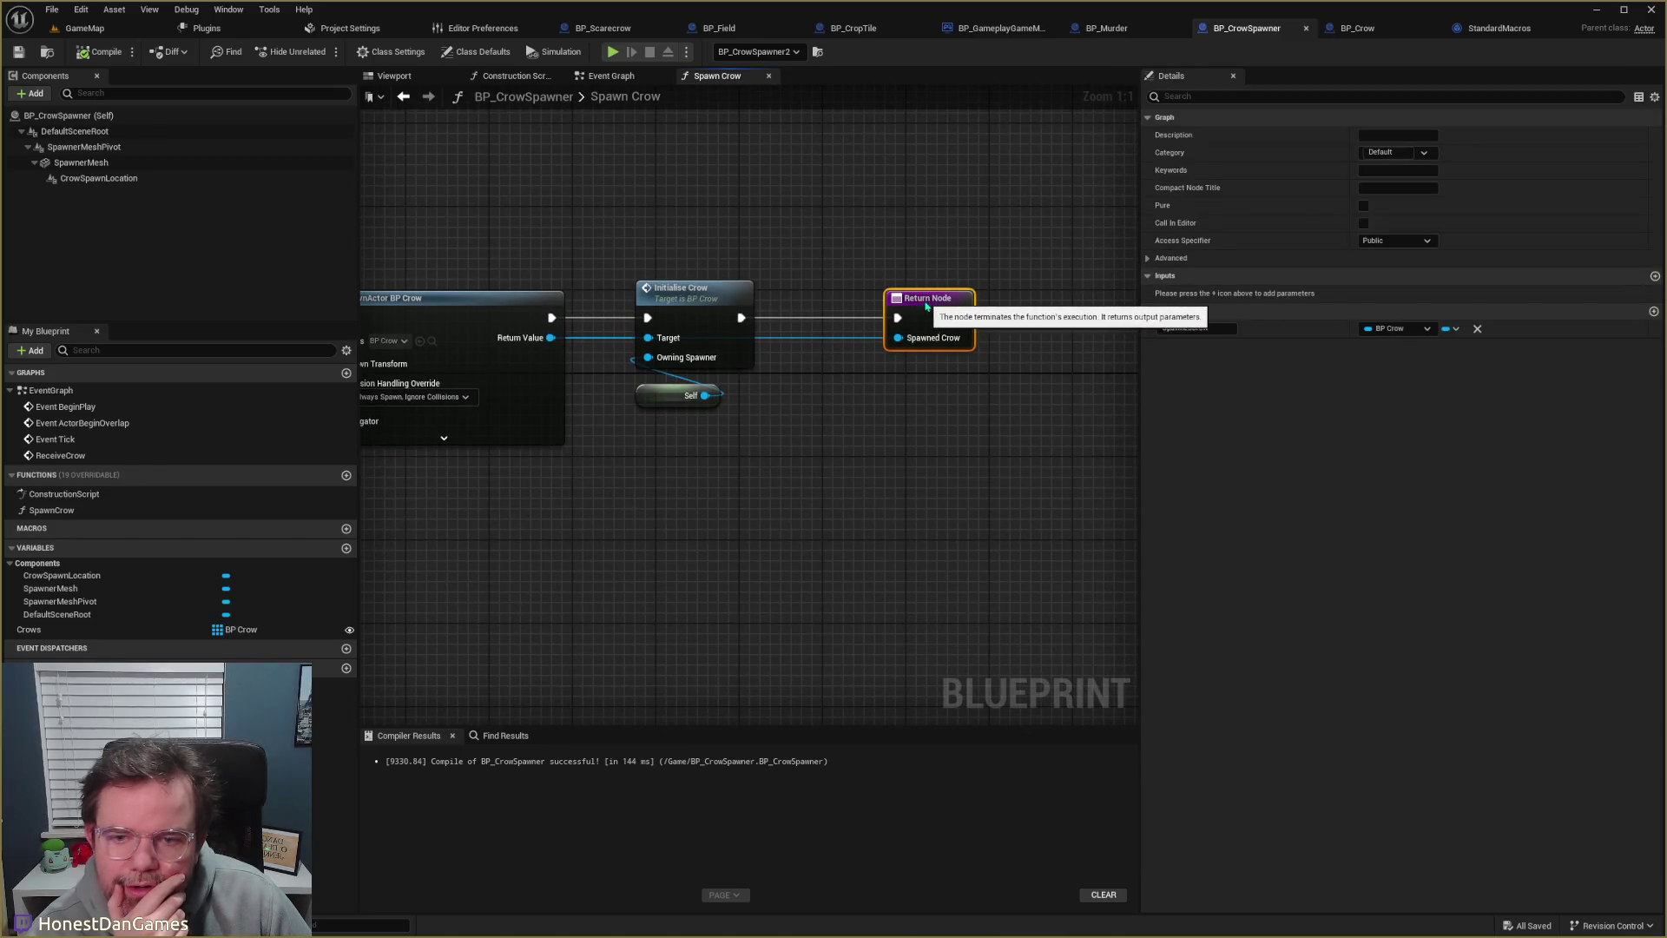
drag(926, 302, 1040, 302)
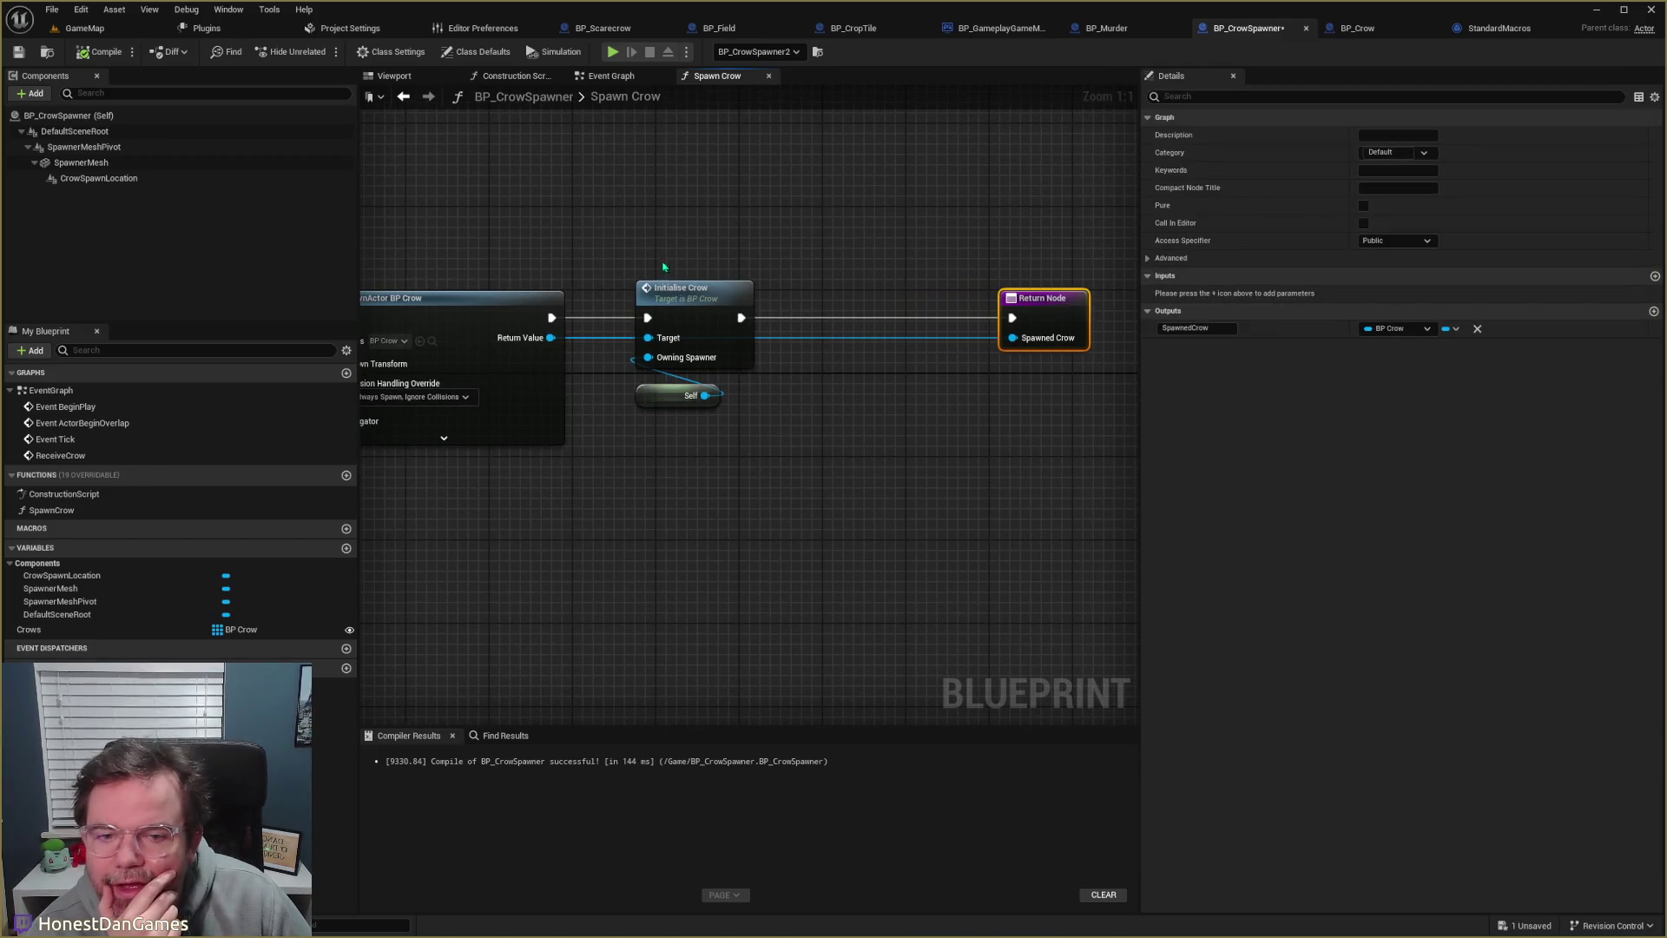
drag(664, 267, 647, 403)
drag(641, 300, 817, 300)
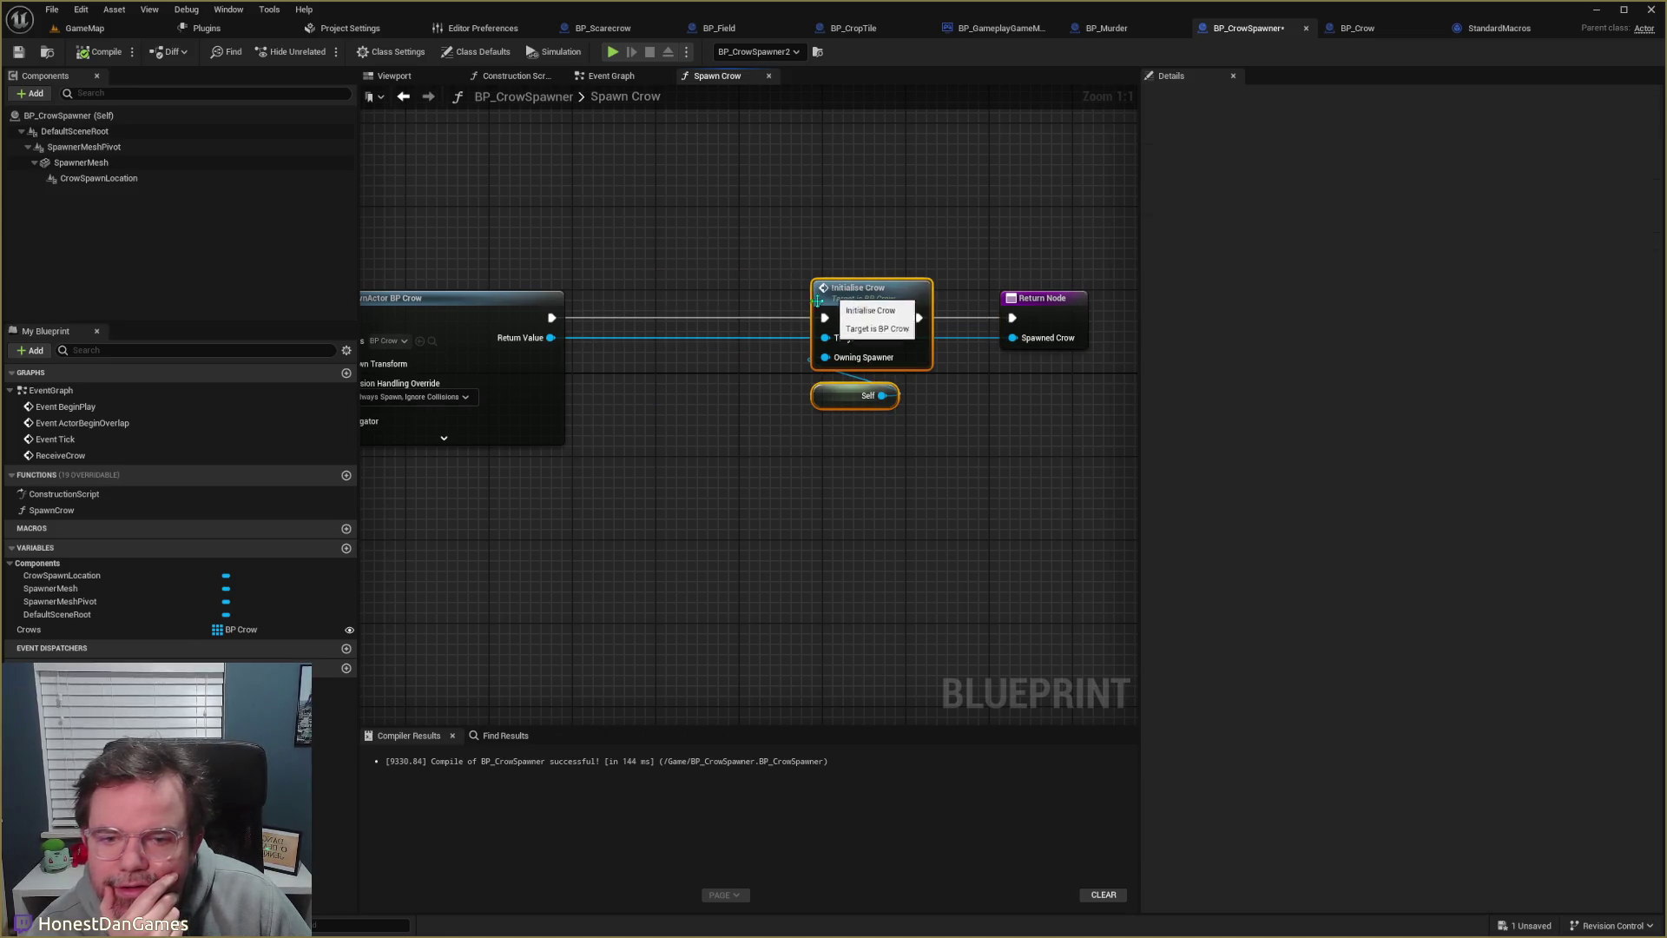
- Insert a Crows Array Add between SpawnActor and Initialise Crow, feeding it the spawned crow
mouse_move(29, 628)
mouse_down()
mouse_move(658, 441)
mouse_move(649, 360)
mouse_up()
click(633, 424)
text(add)
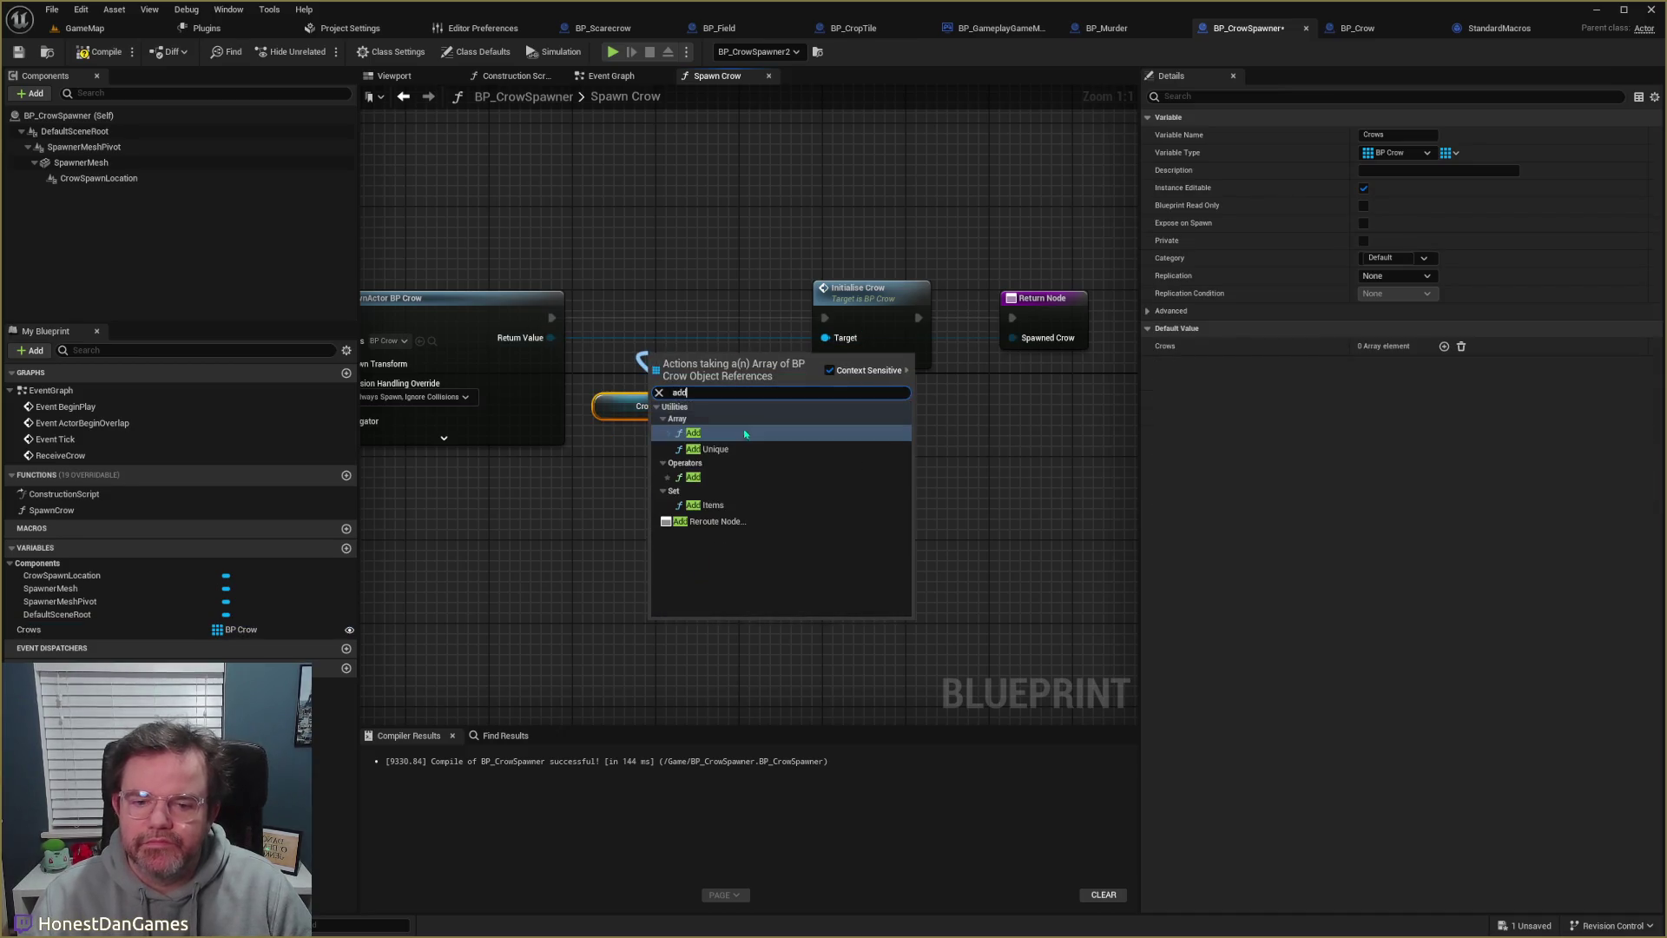
click(704, 431)
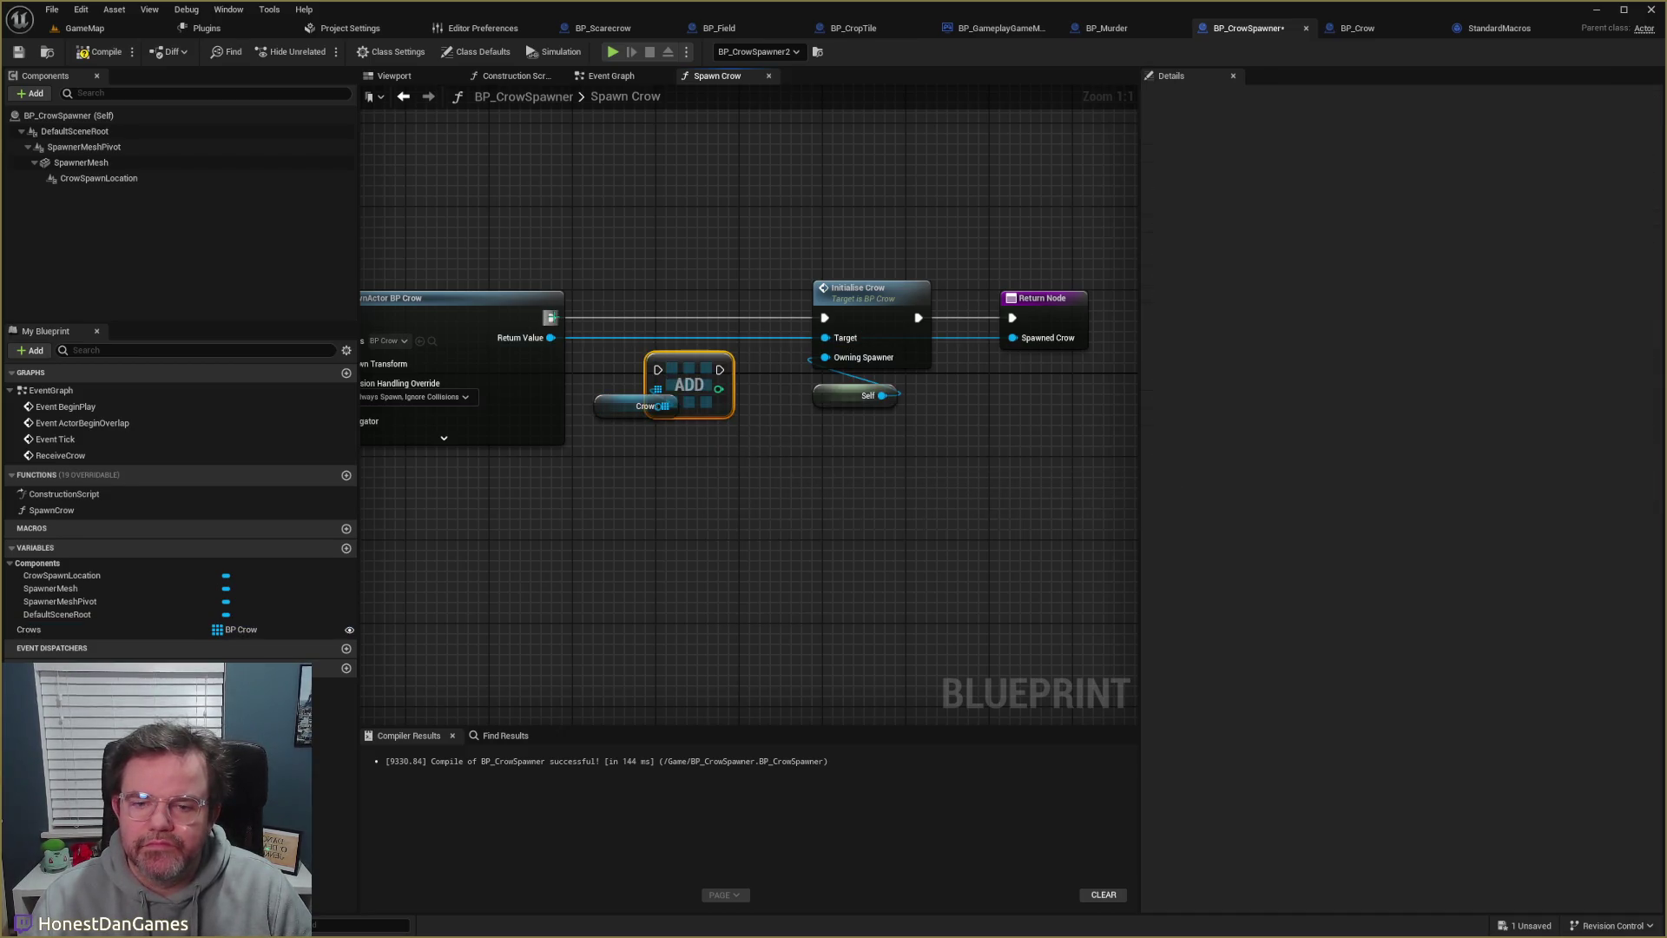
mouse_move(550, 318)
mouse_down()
mouse_move(657, 369)
mouse_move(827, 322)
mouse_up()
key(q)
click(738, 397)
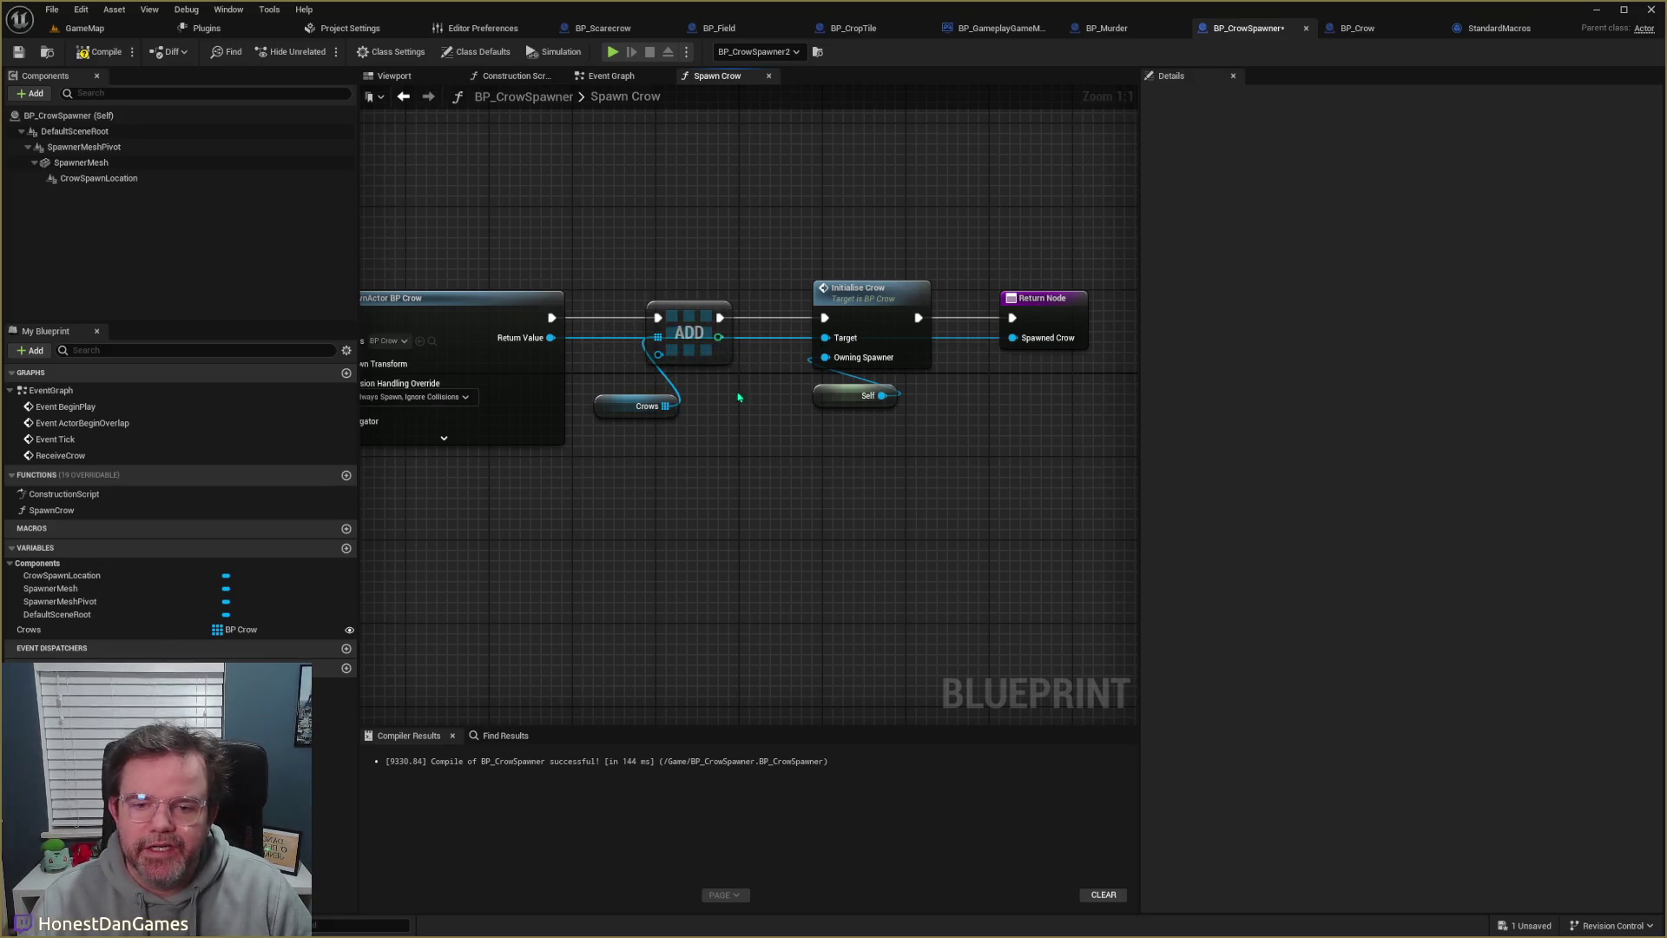
drag(621, 409, 672, 408)
mouse_move(556, 340)
mouse_down()
mouse_move(657, 353)
mouse_move(628, 398)
mouse_move(528, 238)
mouse_move(595, 272)
mouse_move(575, 264)
mouse_up()
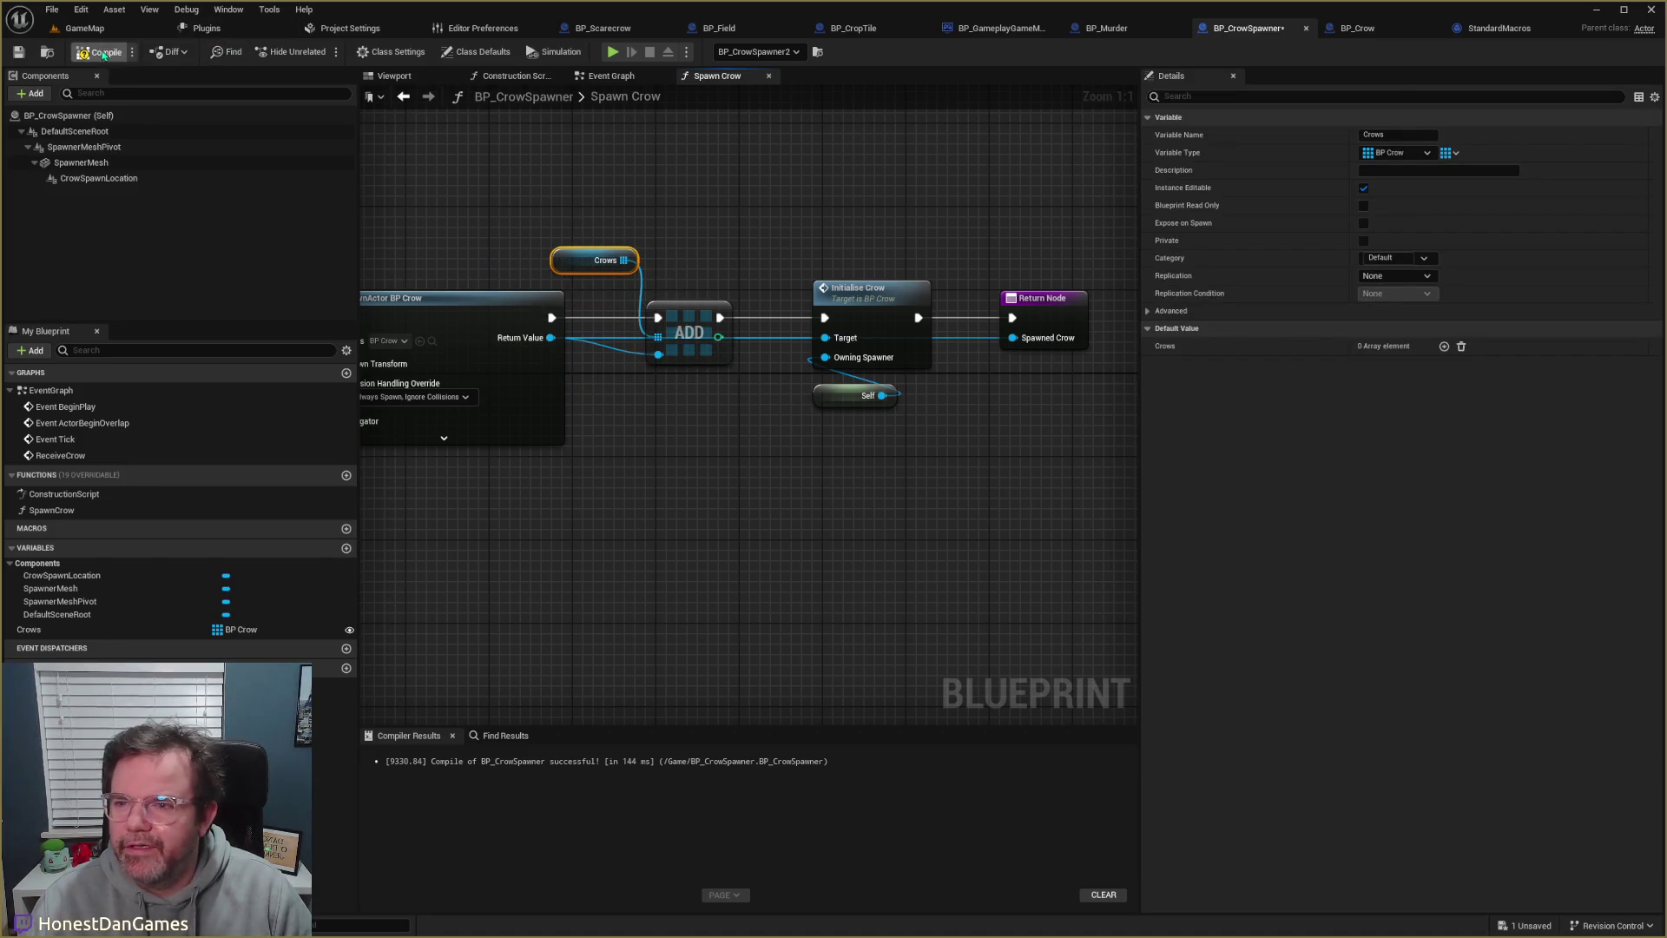
- Play GameMap in the editor, stepping the pawn tile by tile until BP_Crow0–2 spawn
click(84, 30)
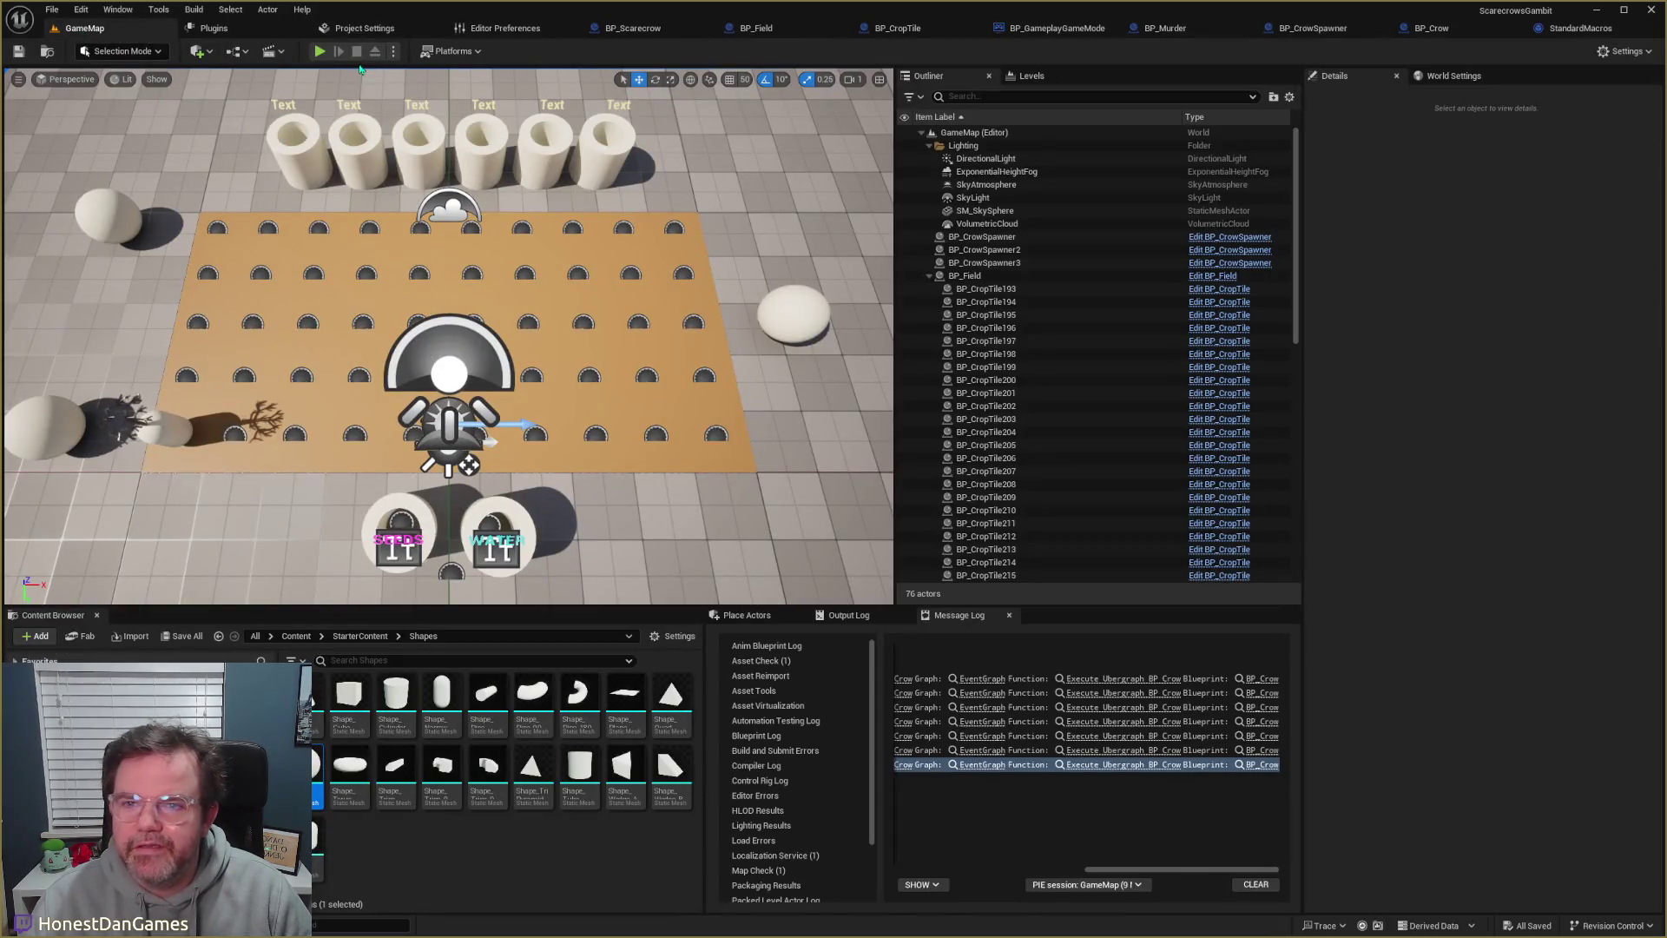
click(320, 51)
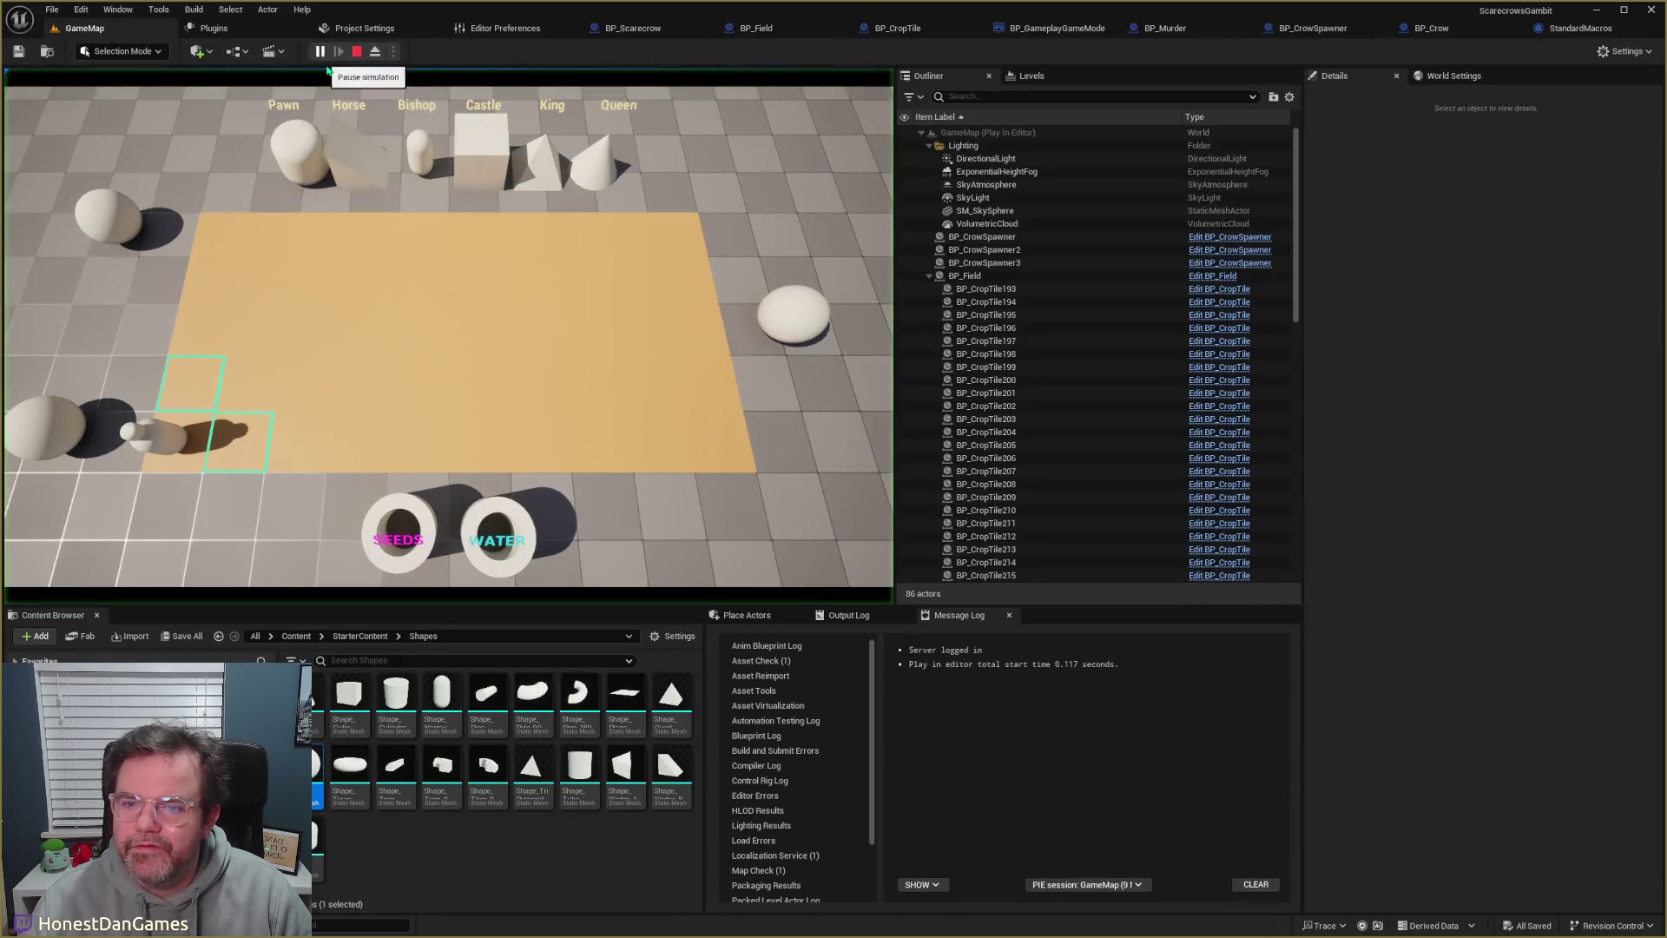
click(236, 443)
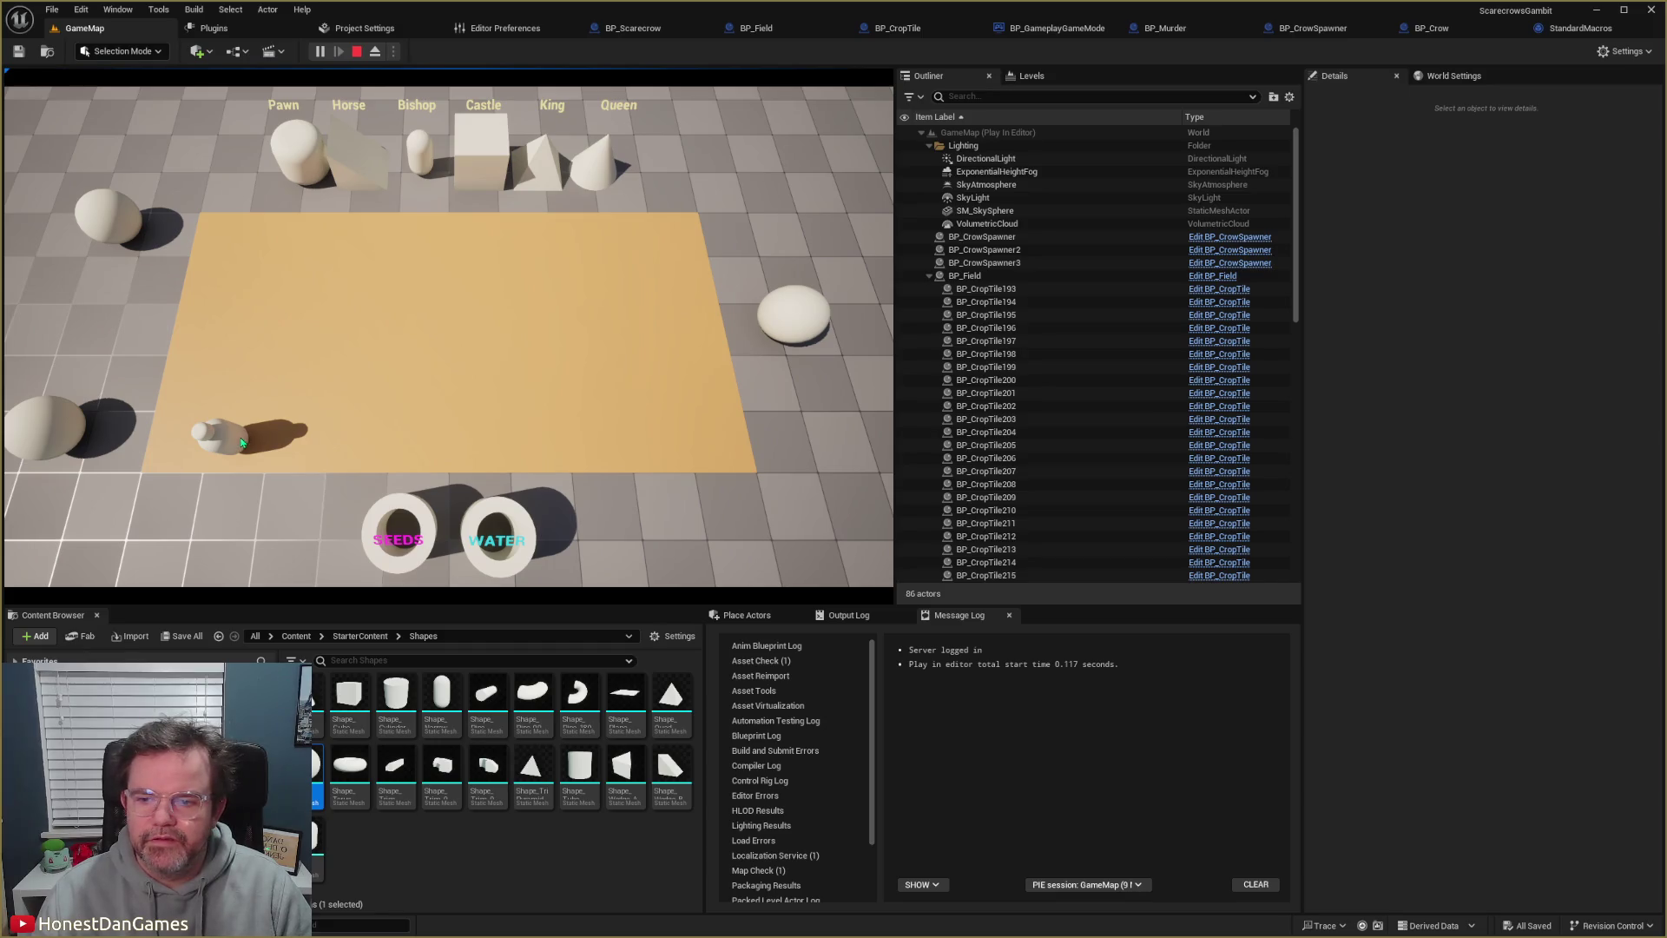
click(243, 408)
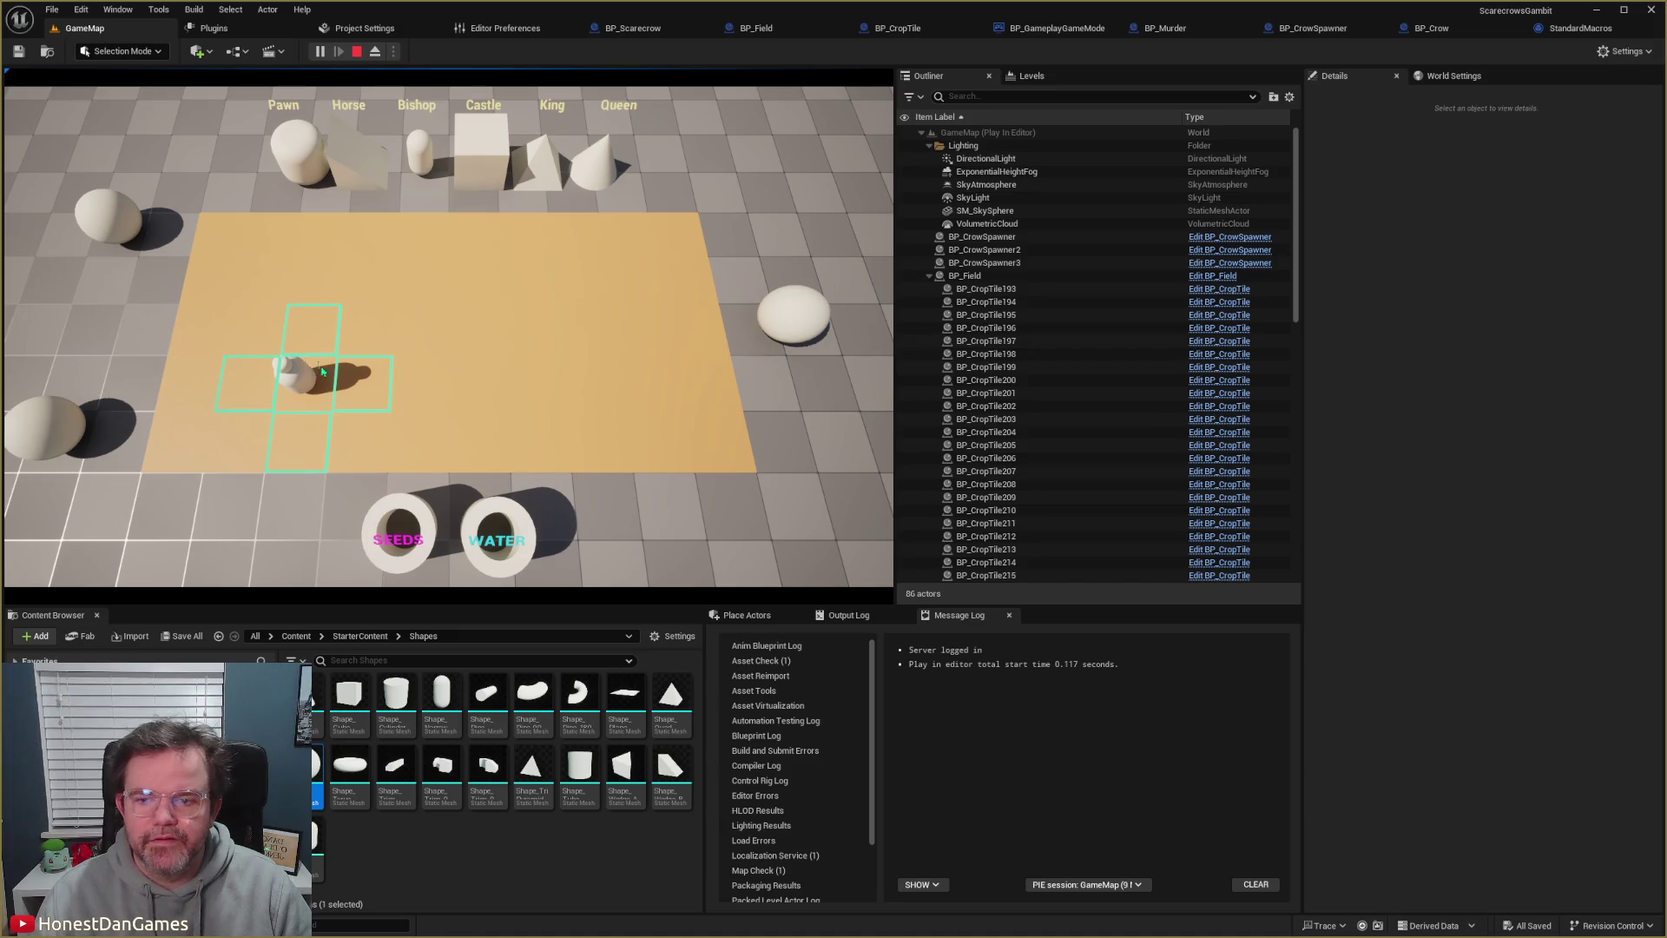
click(317, 353)
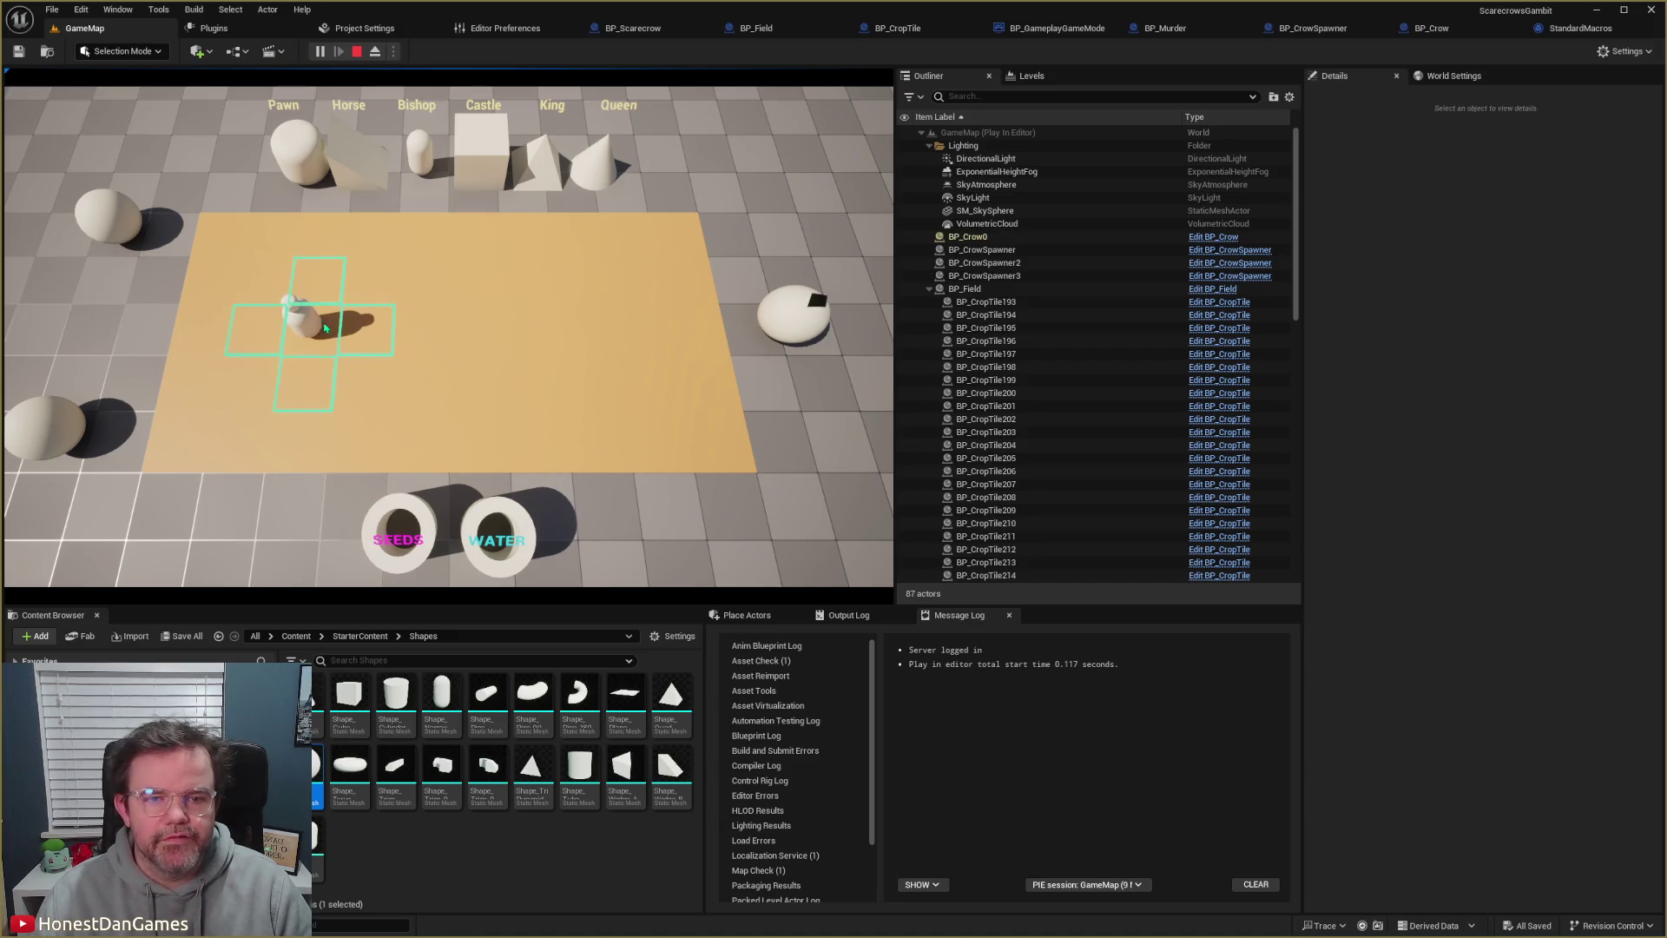
click(371, 335)
click(379, 301)
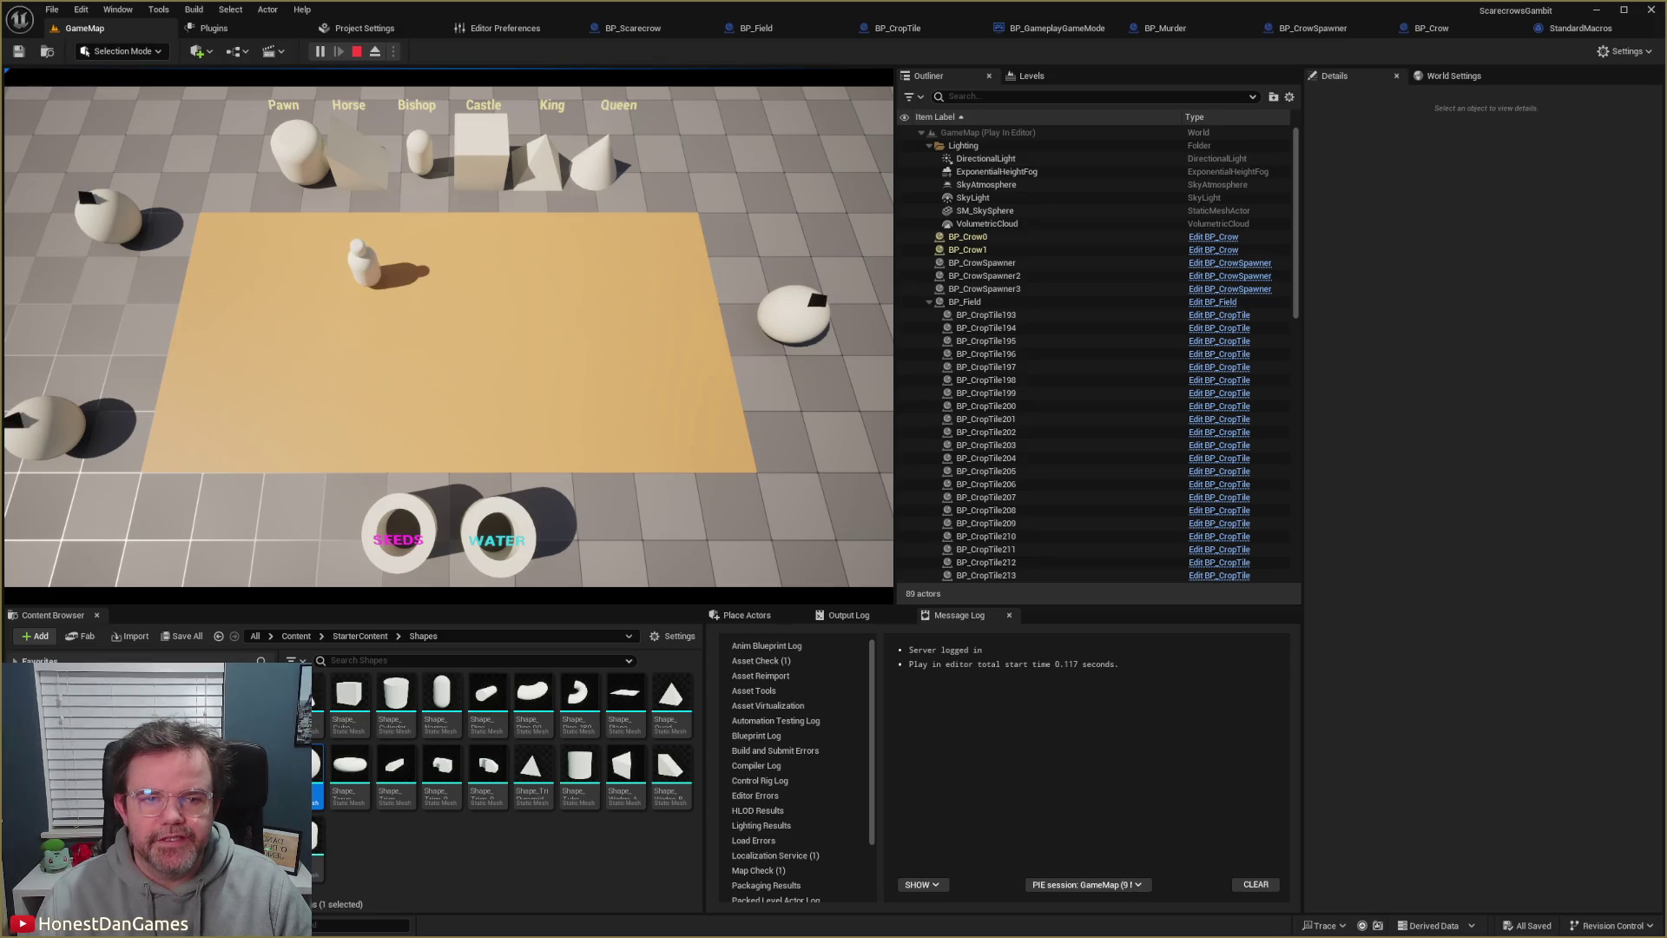
click(421, 286)
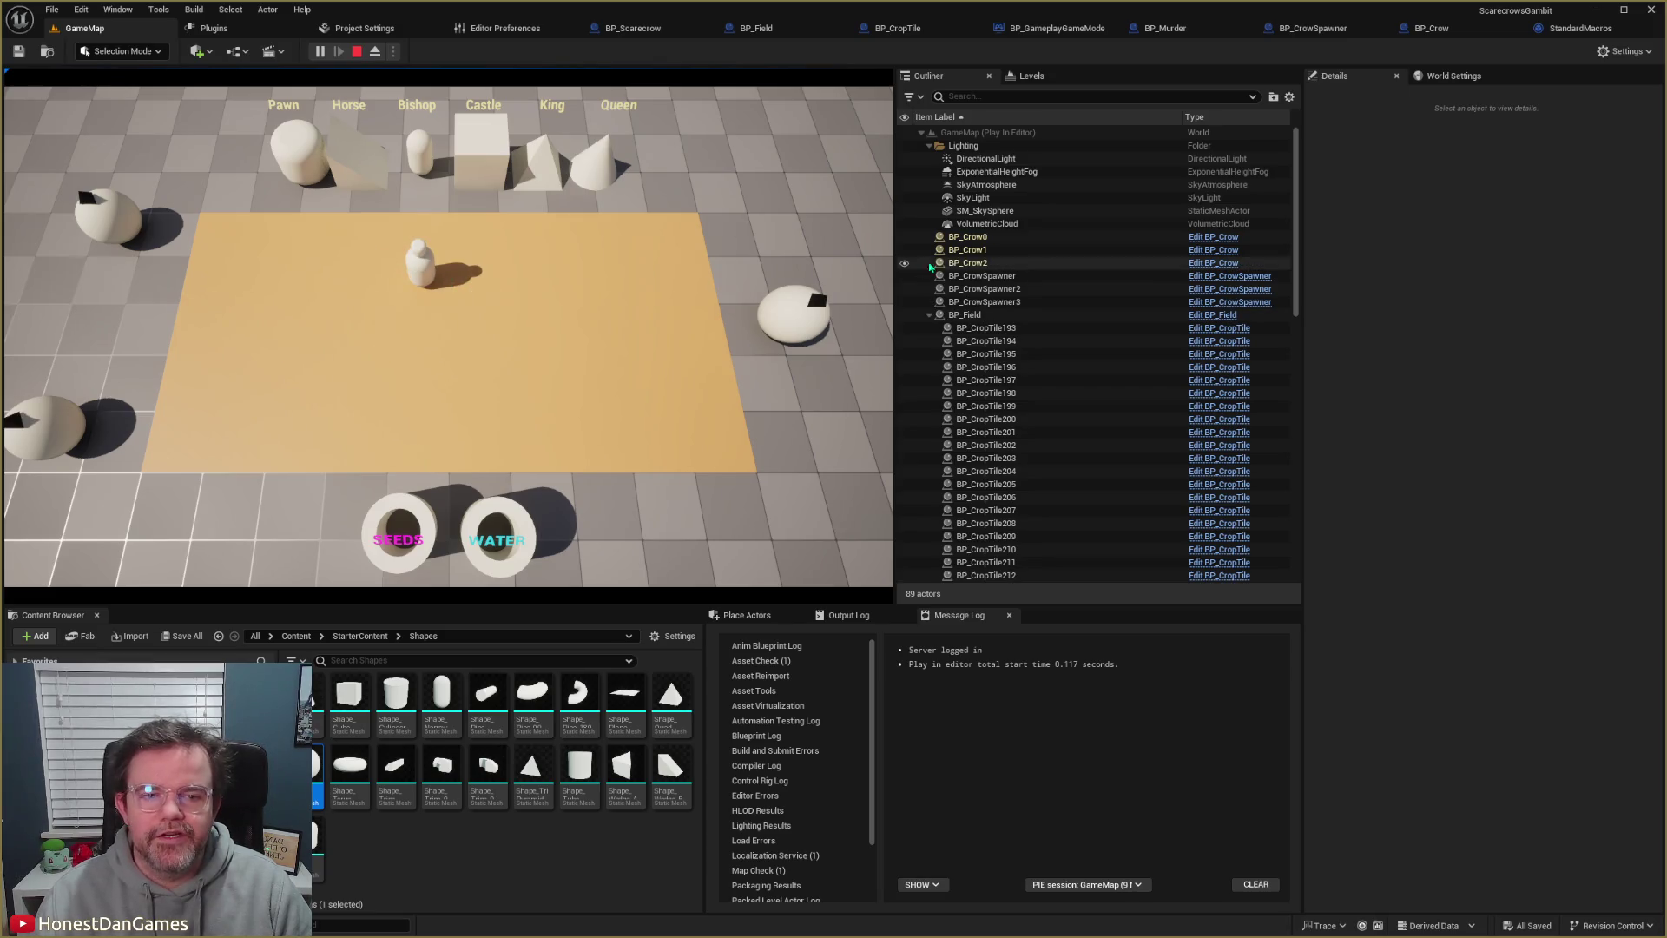
click(426, 333)
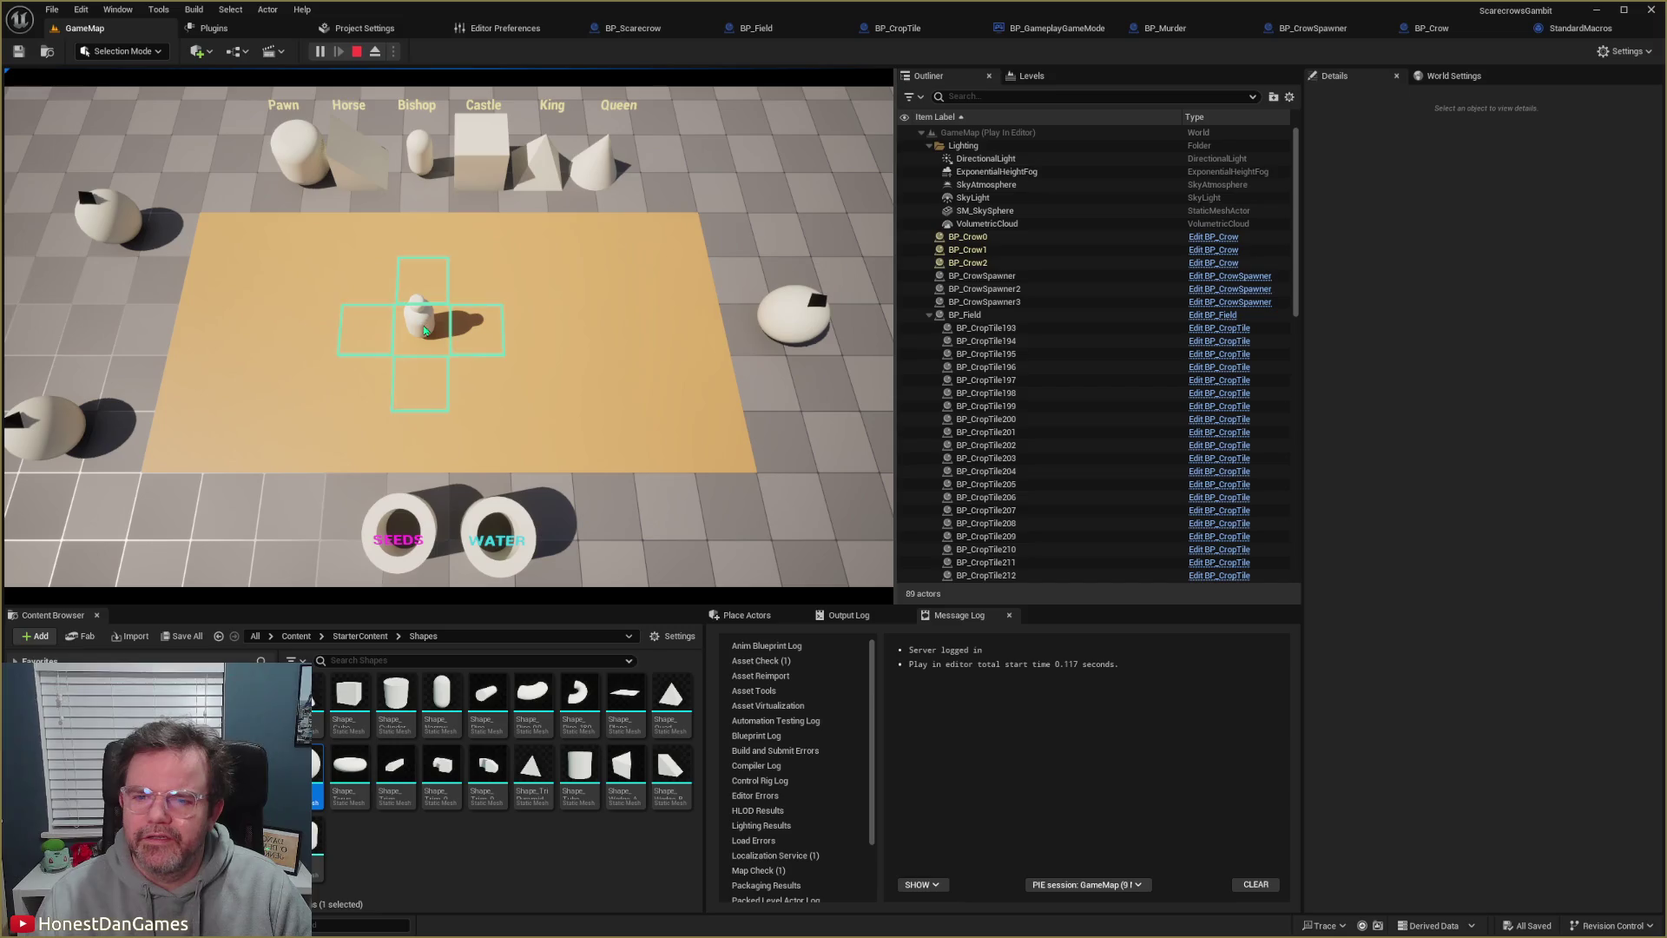
click(365, 330)
click(340, 330)
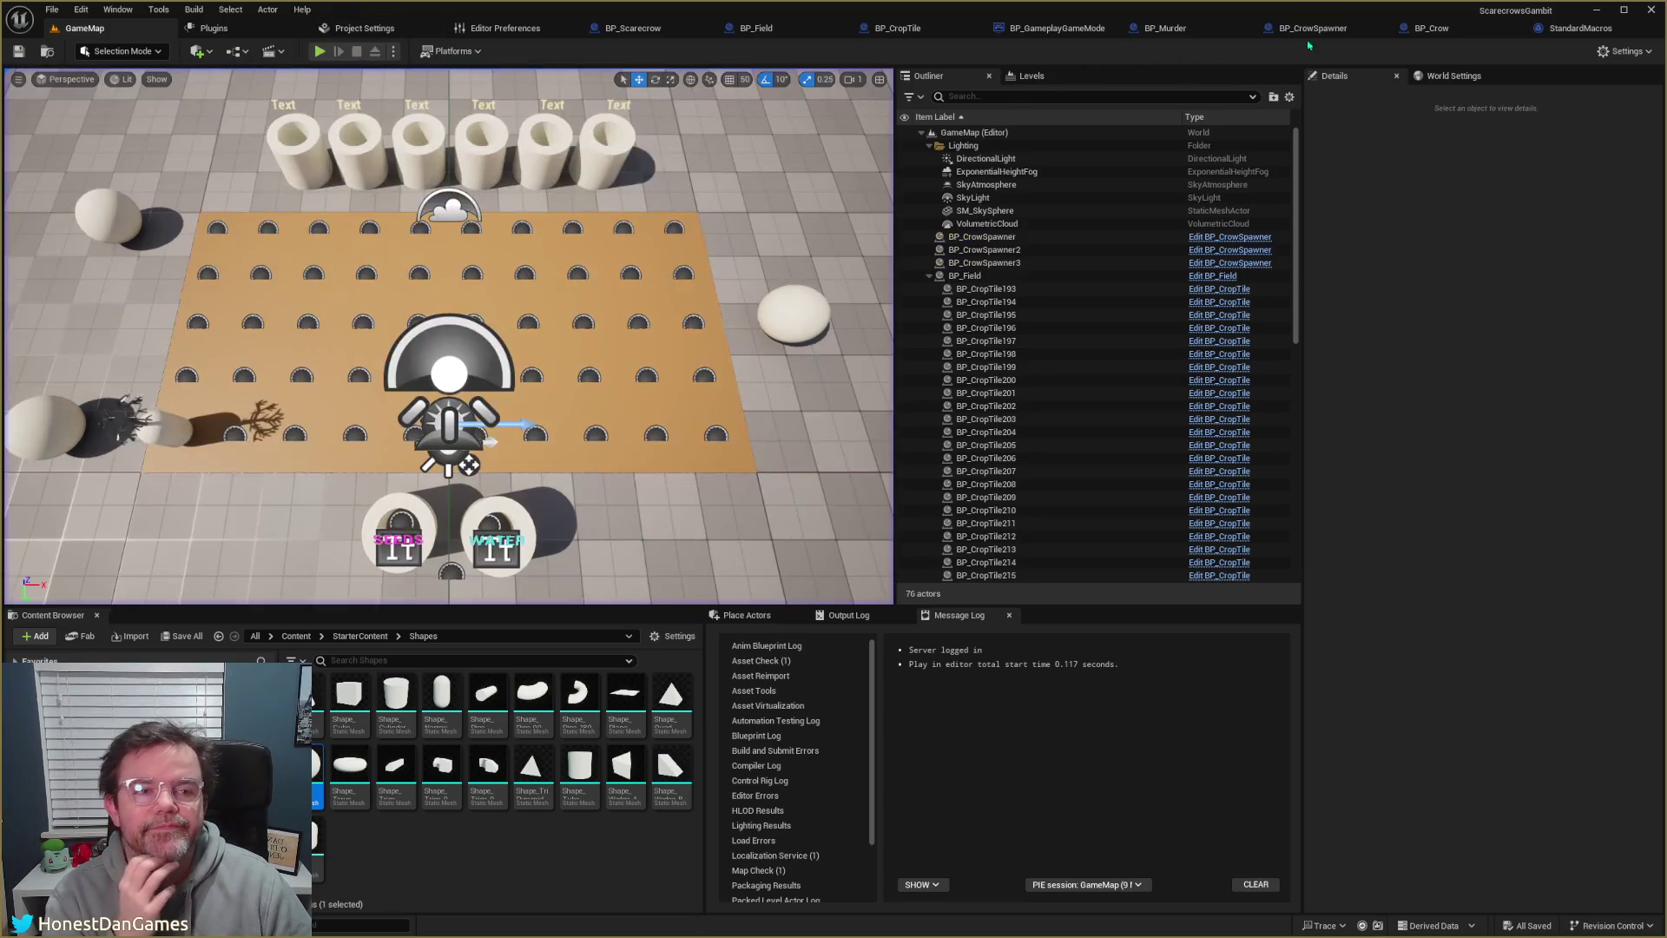
- Wrap BP_Murder's Get Num Crows to Spawn and SET nodes in a taller magenta comment
click(1178, 31)
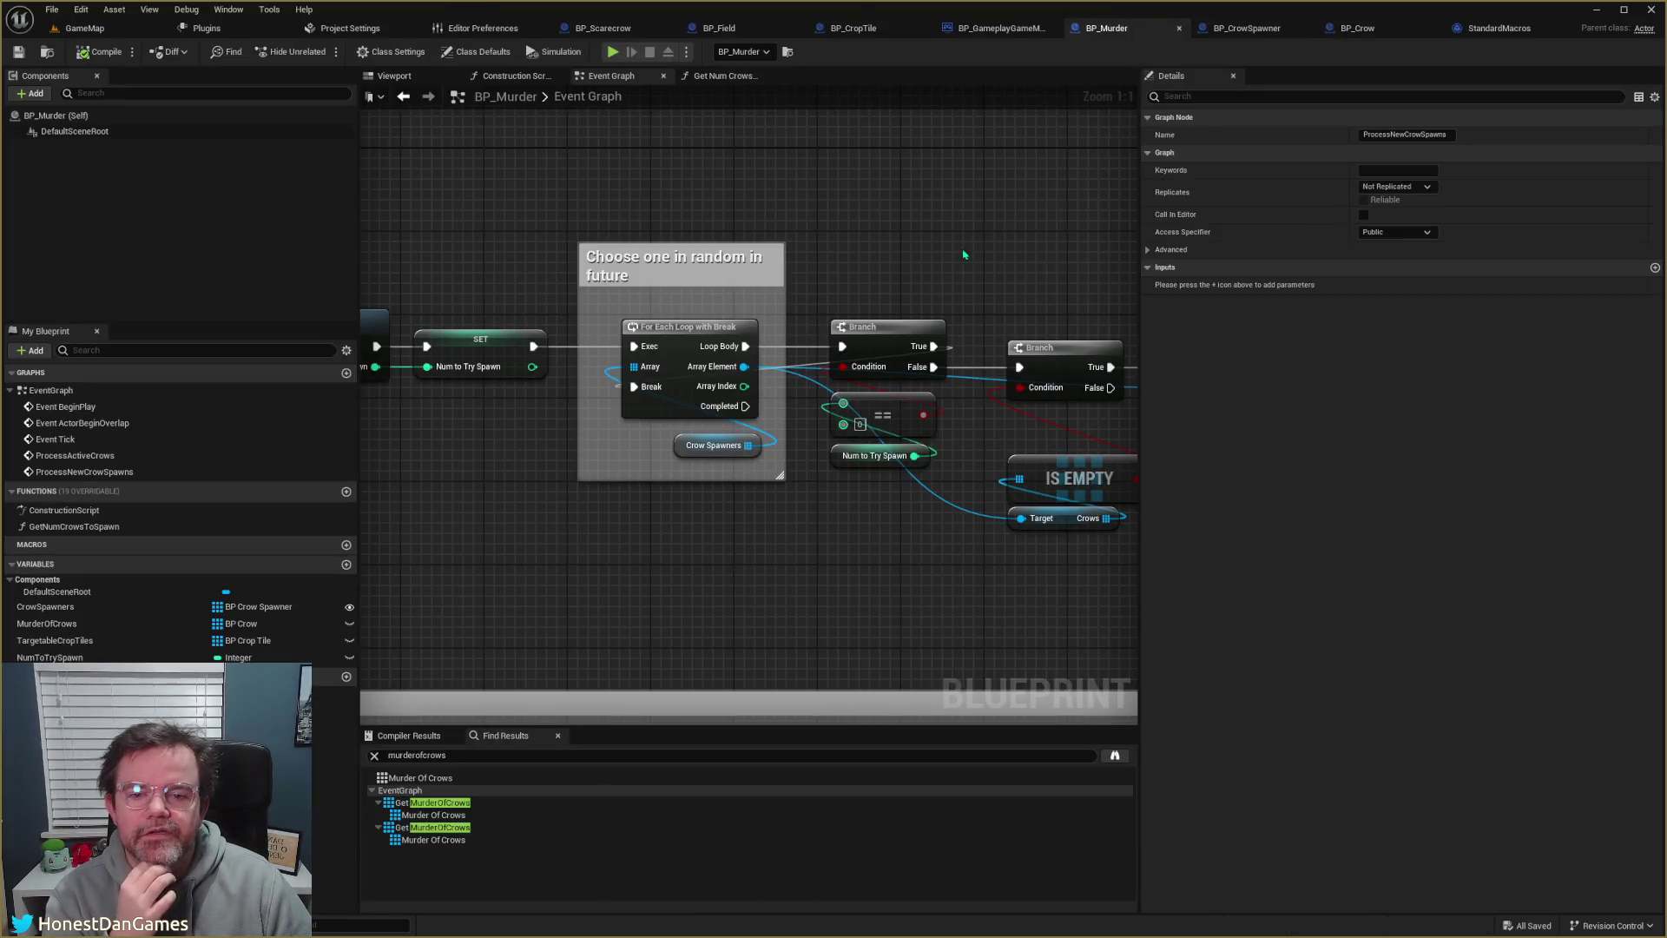
scroll(963, 254, down, 2)
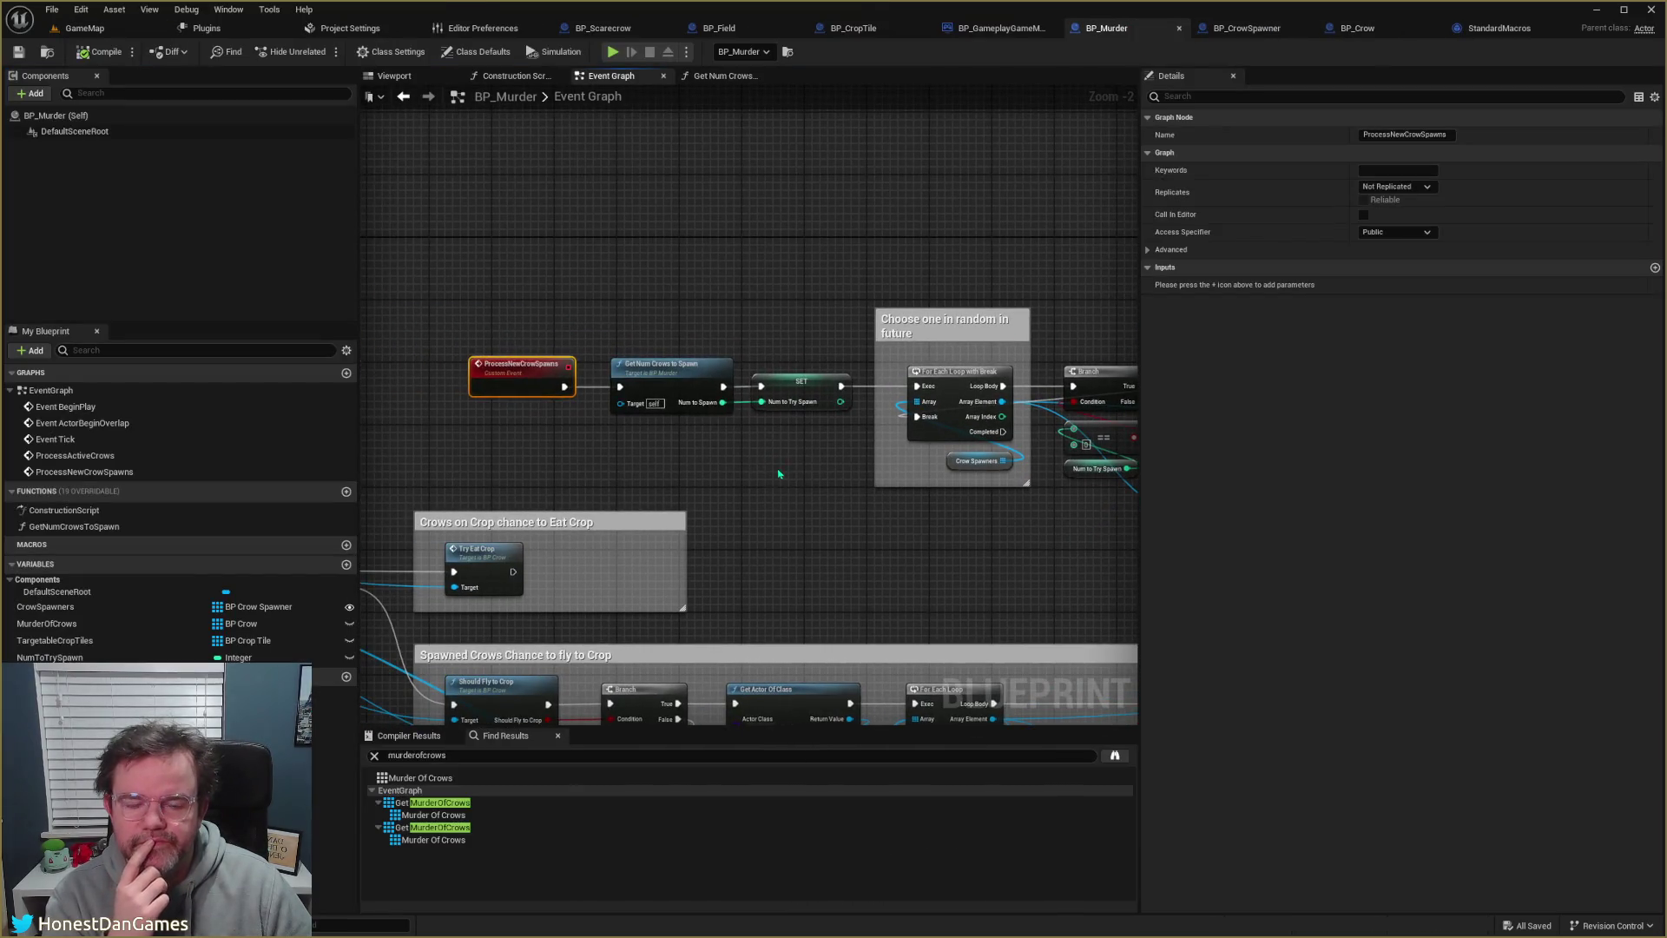
mouse_move(623, 219)
mouse_down()
mouse_move(752, 448)
mouse_move(865, 464)
mouse_up()
key(c)
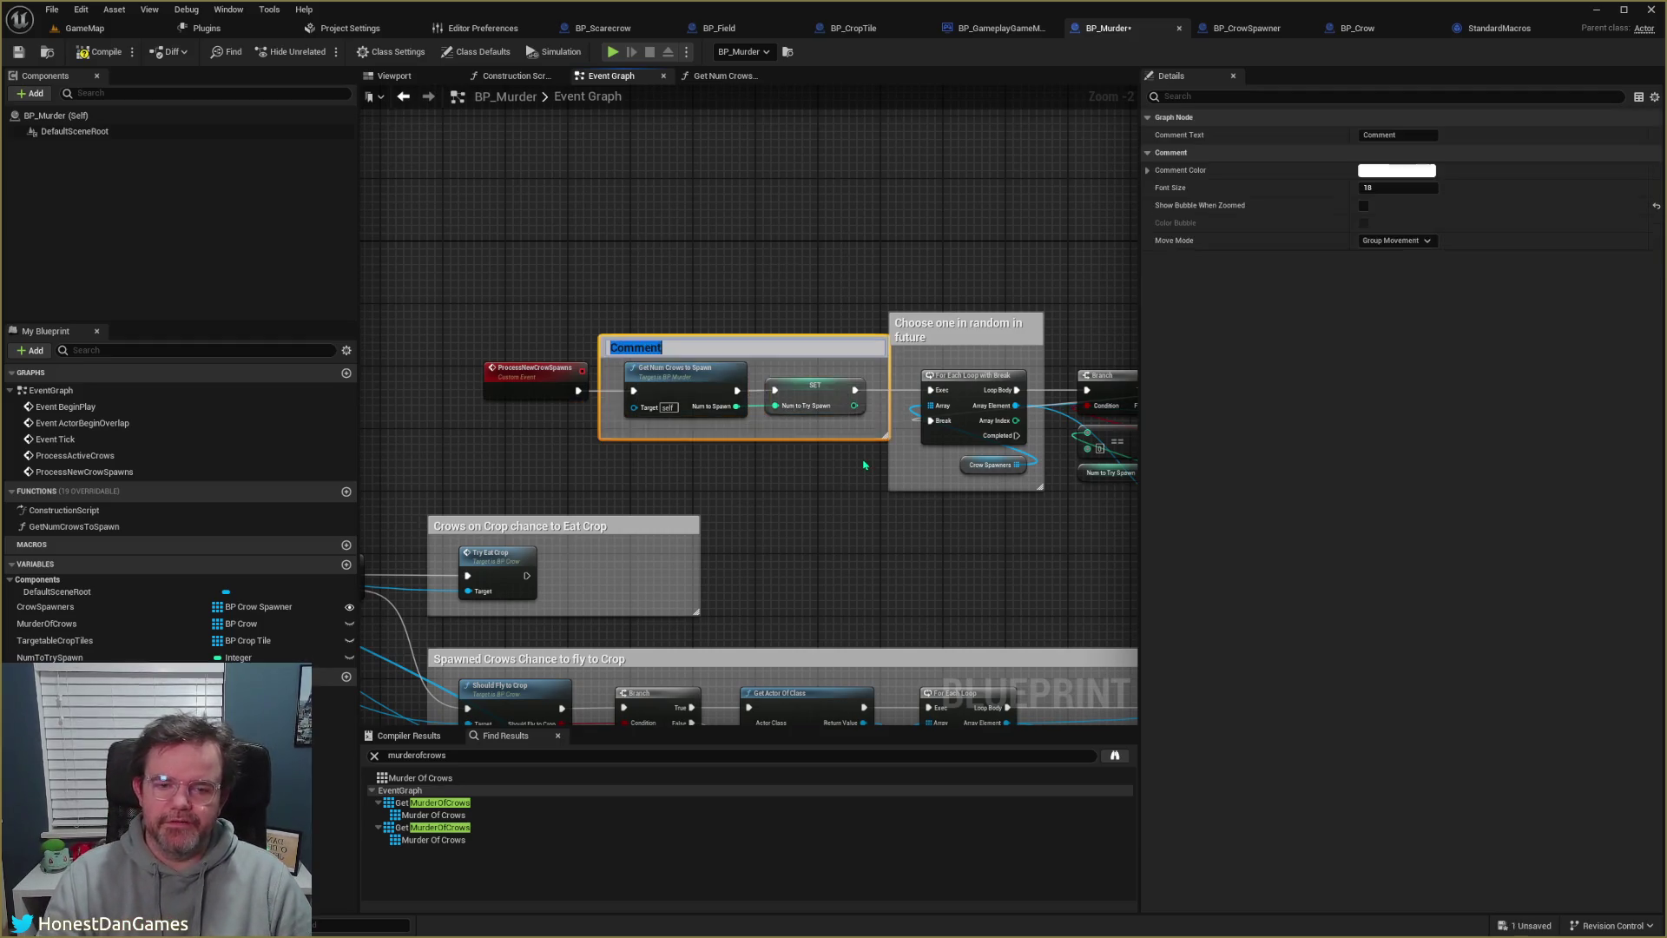
drag(722, 337, 722, 165)
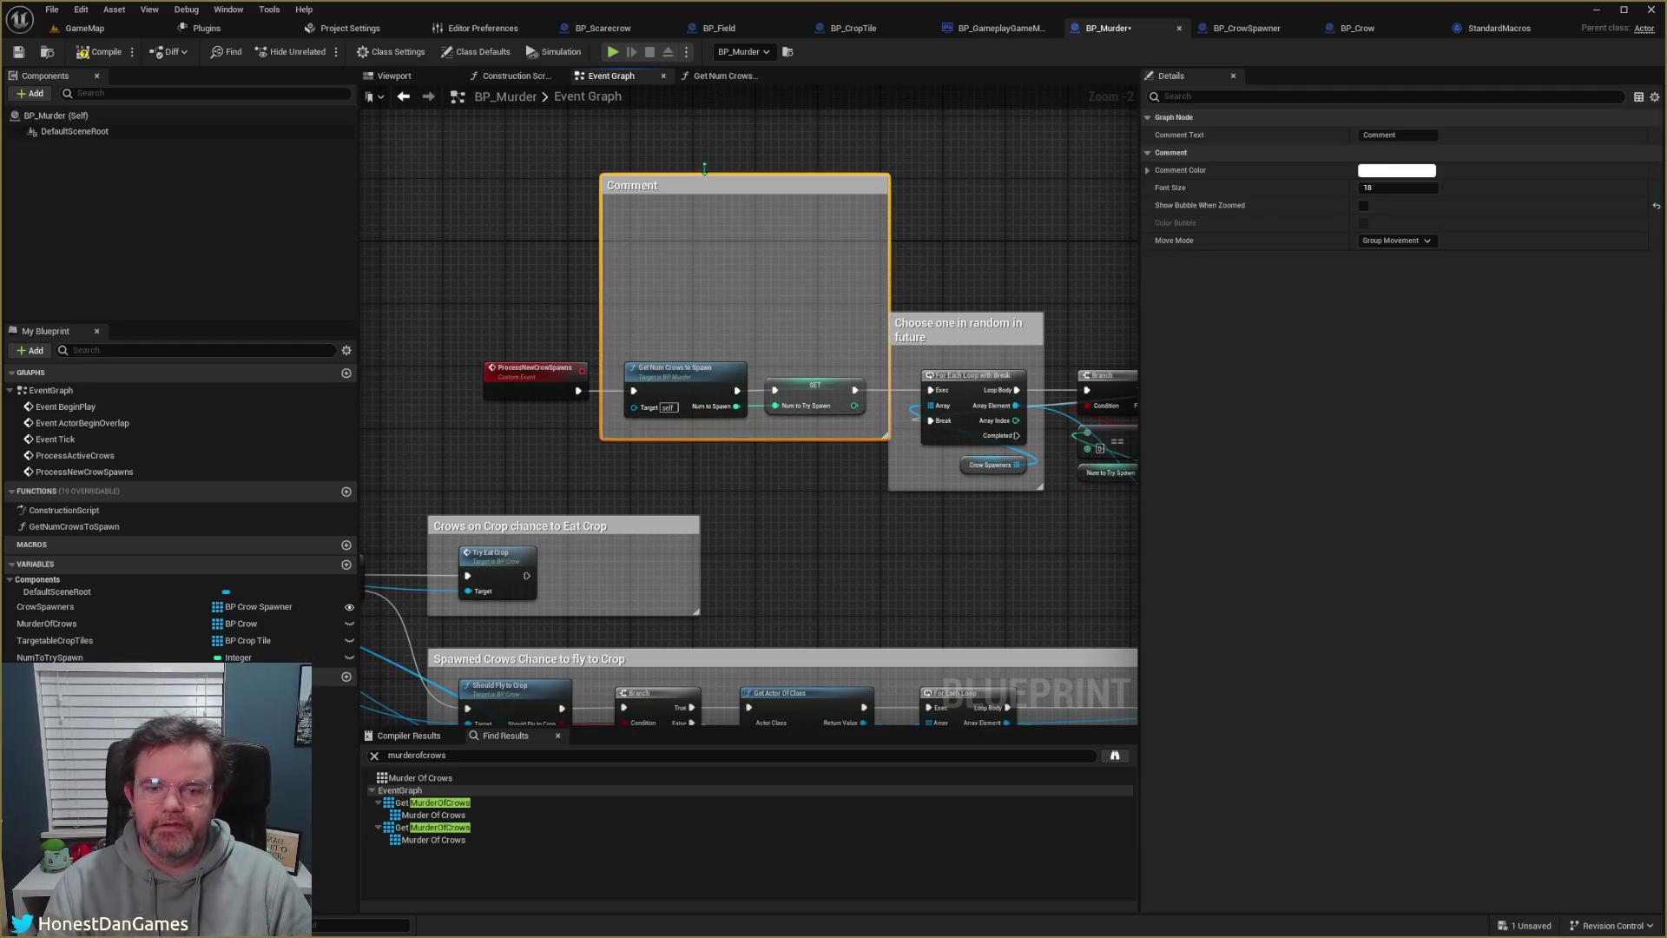
click(1397, 170)
click(1206, 232)
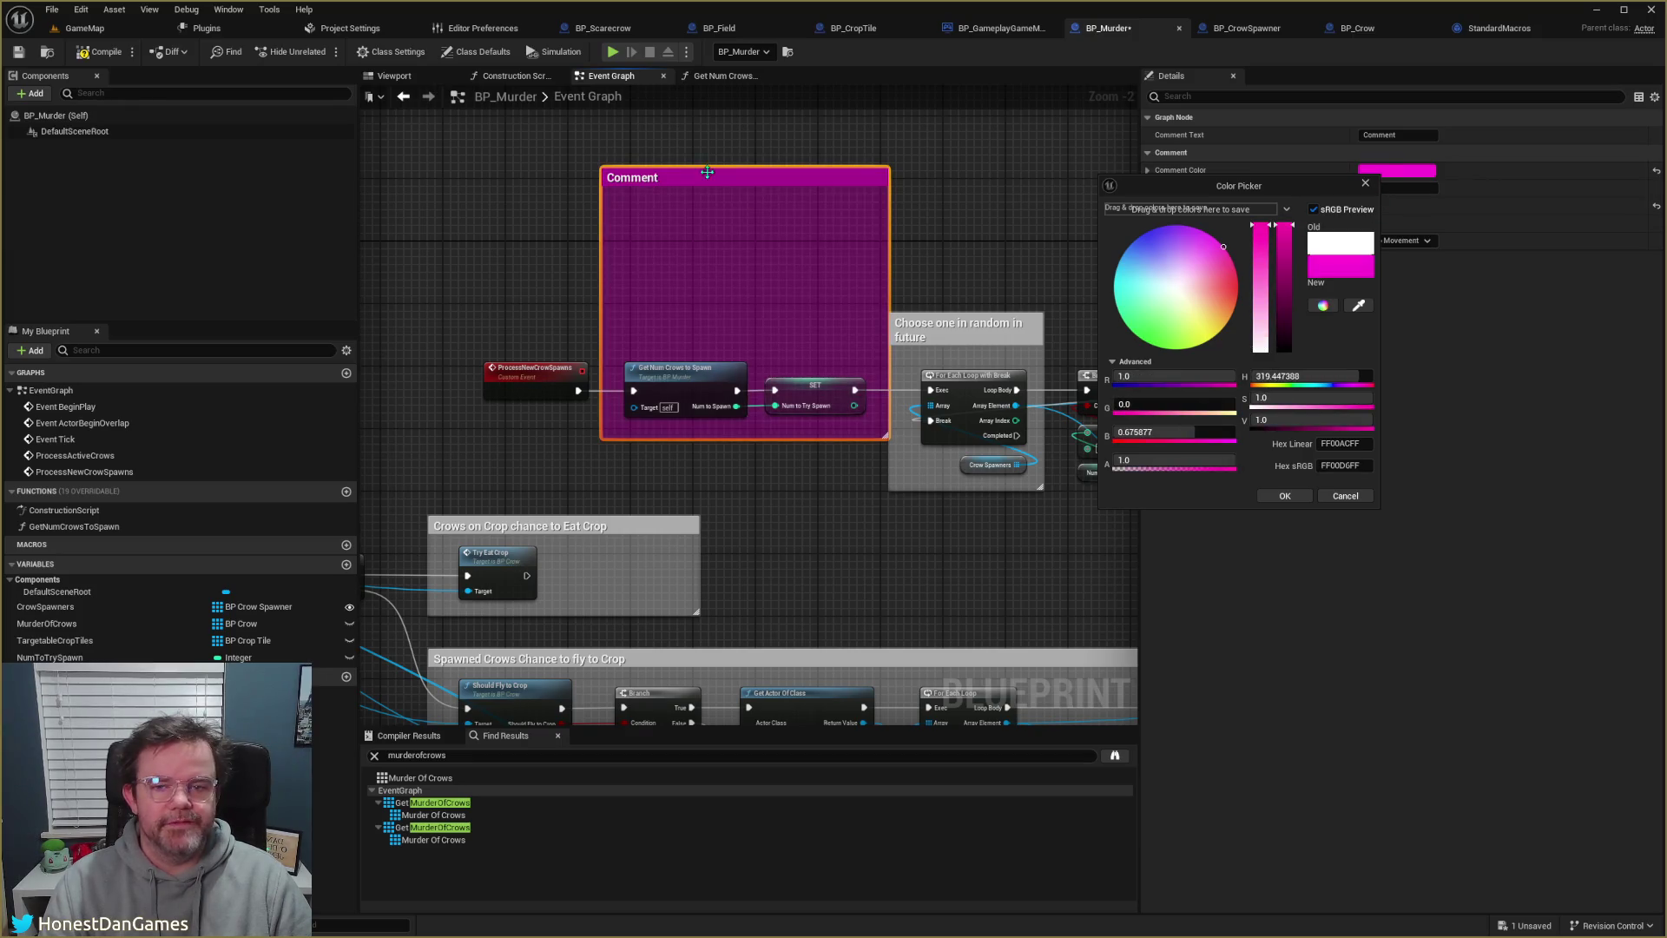
click(695, 200)
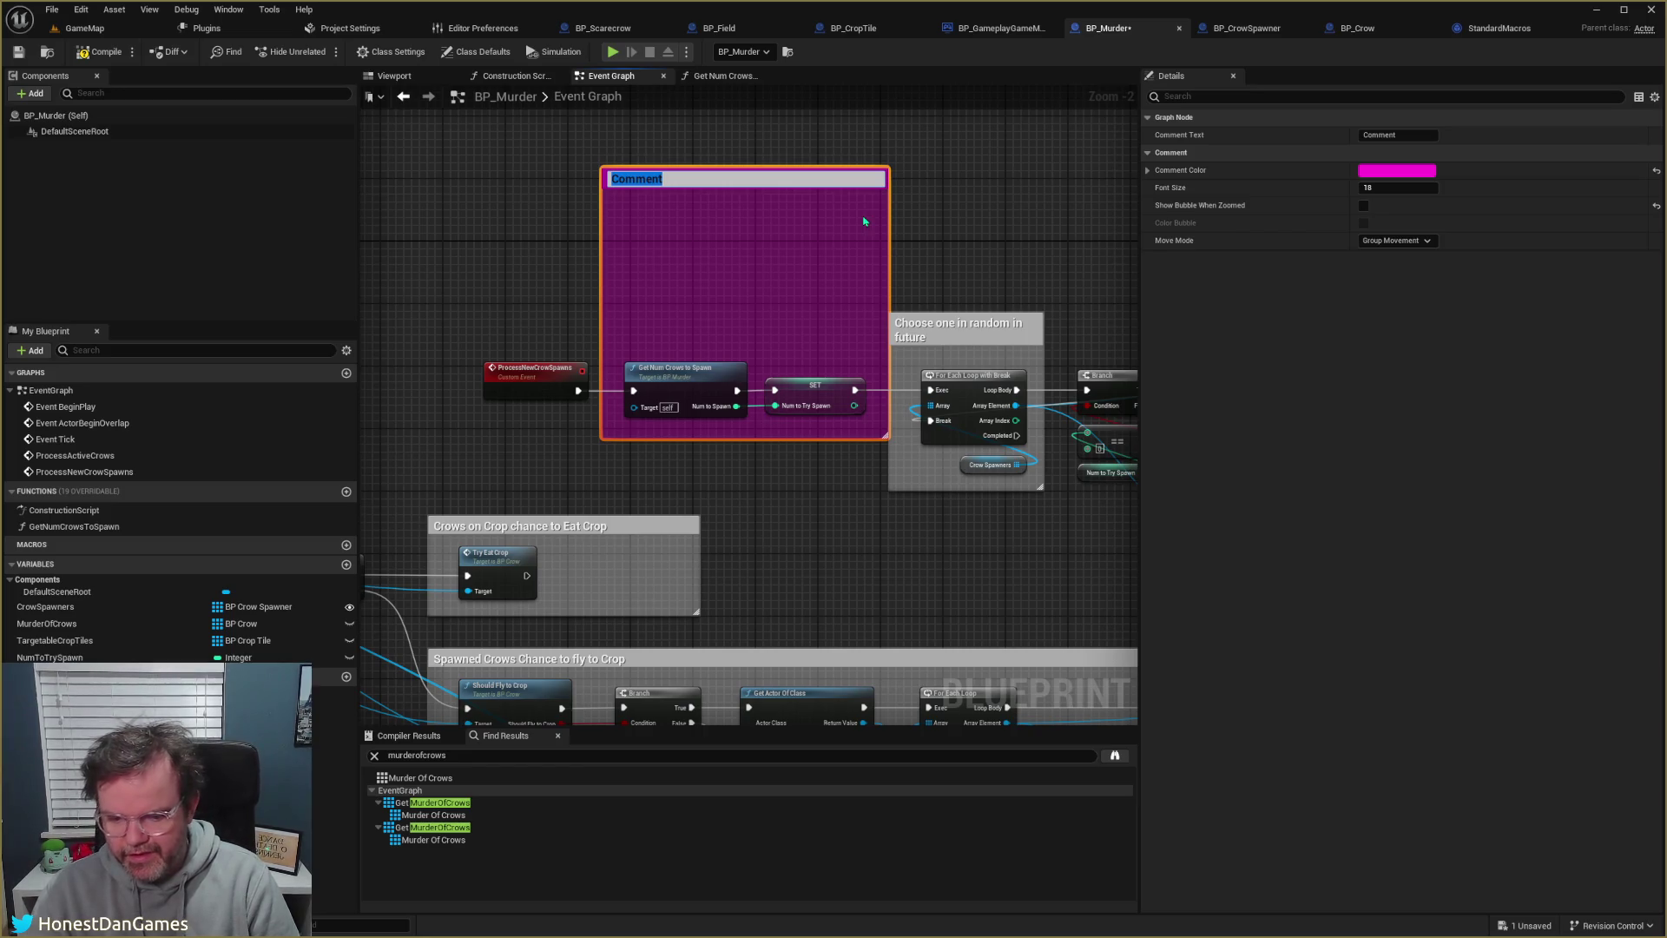
- Write the comment note that the spawn count must consider already spawned crows
text(This st)
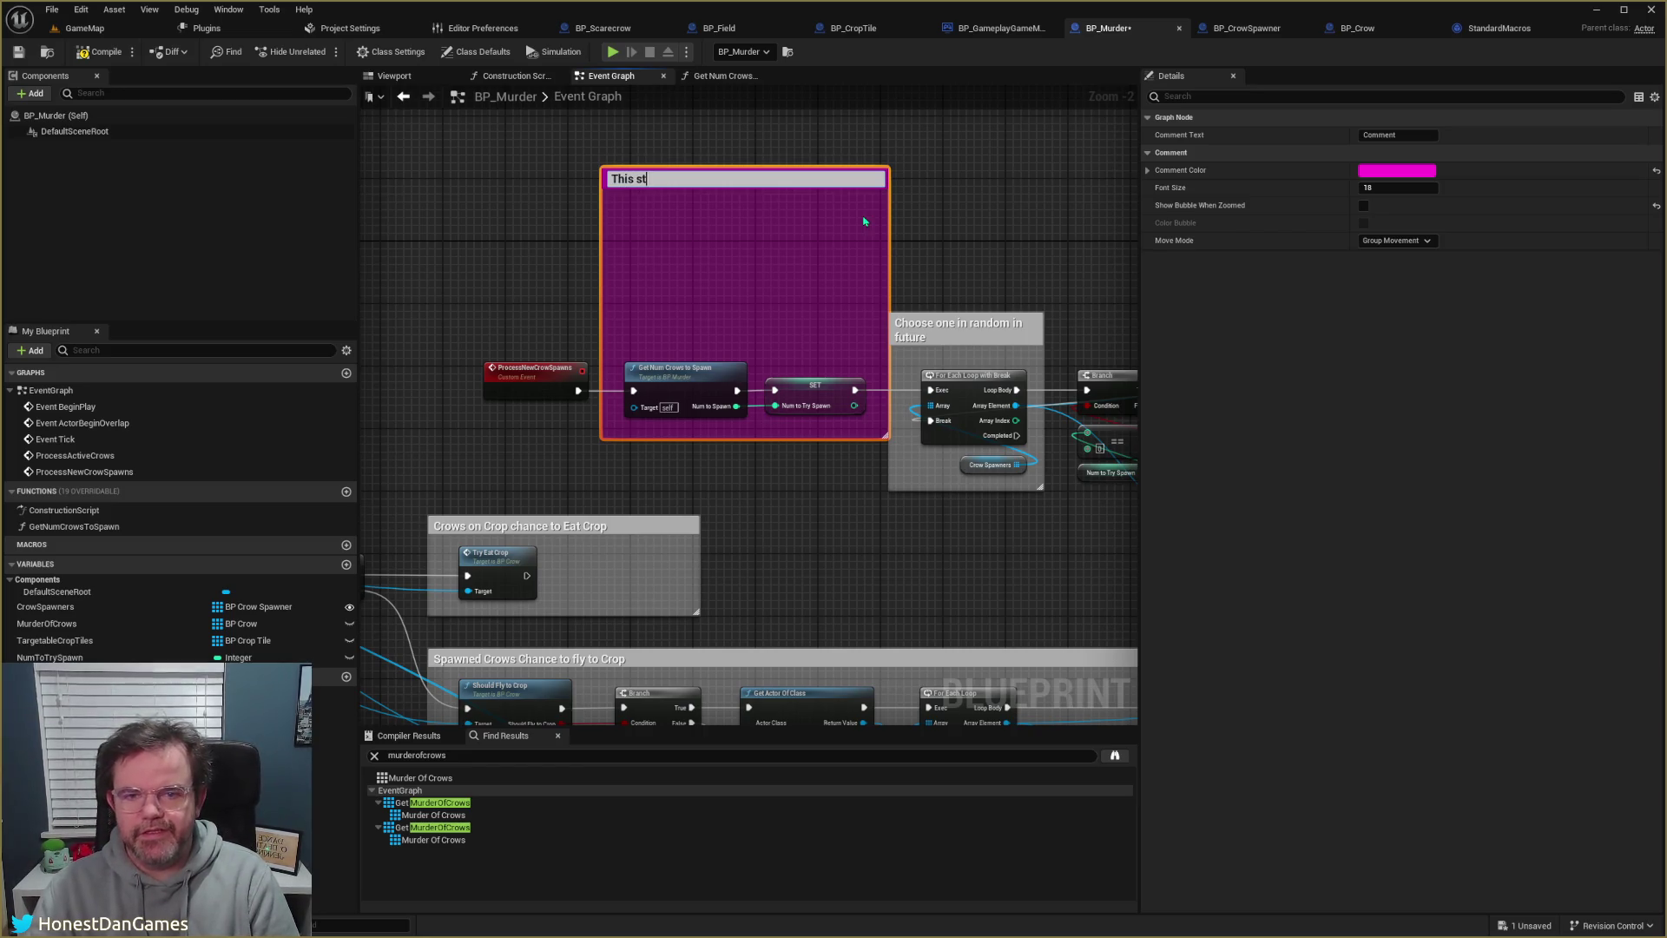
text(ill returns 1, even if 1)
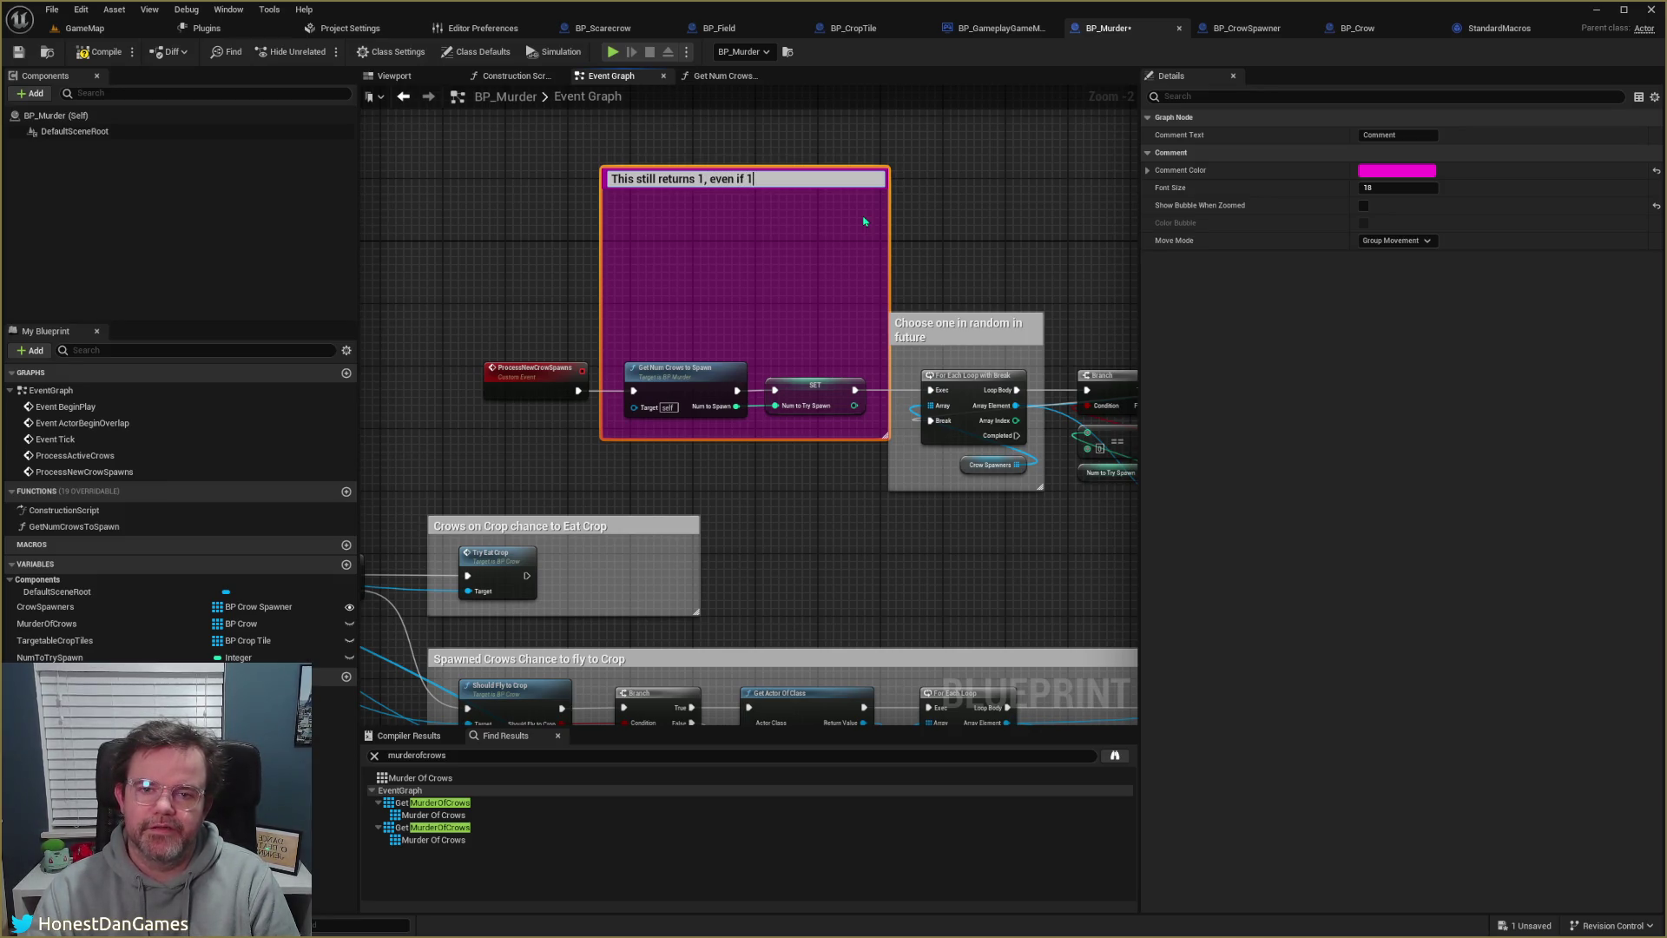
text( is already spawne)
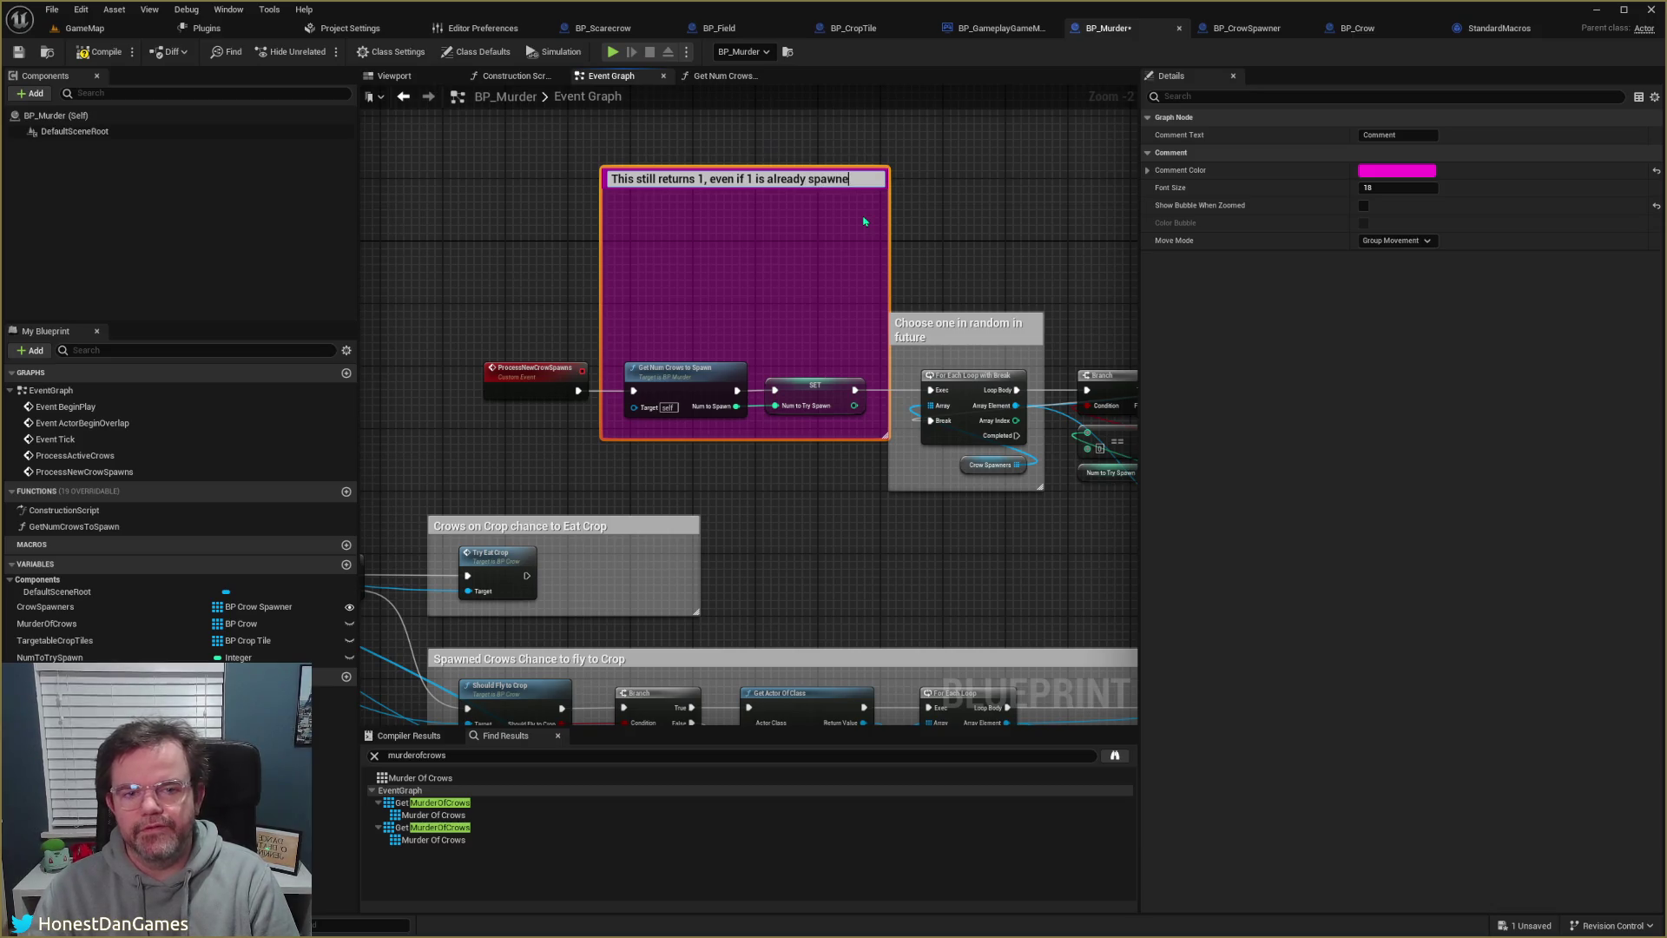
text(d)
text(. So )
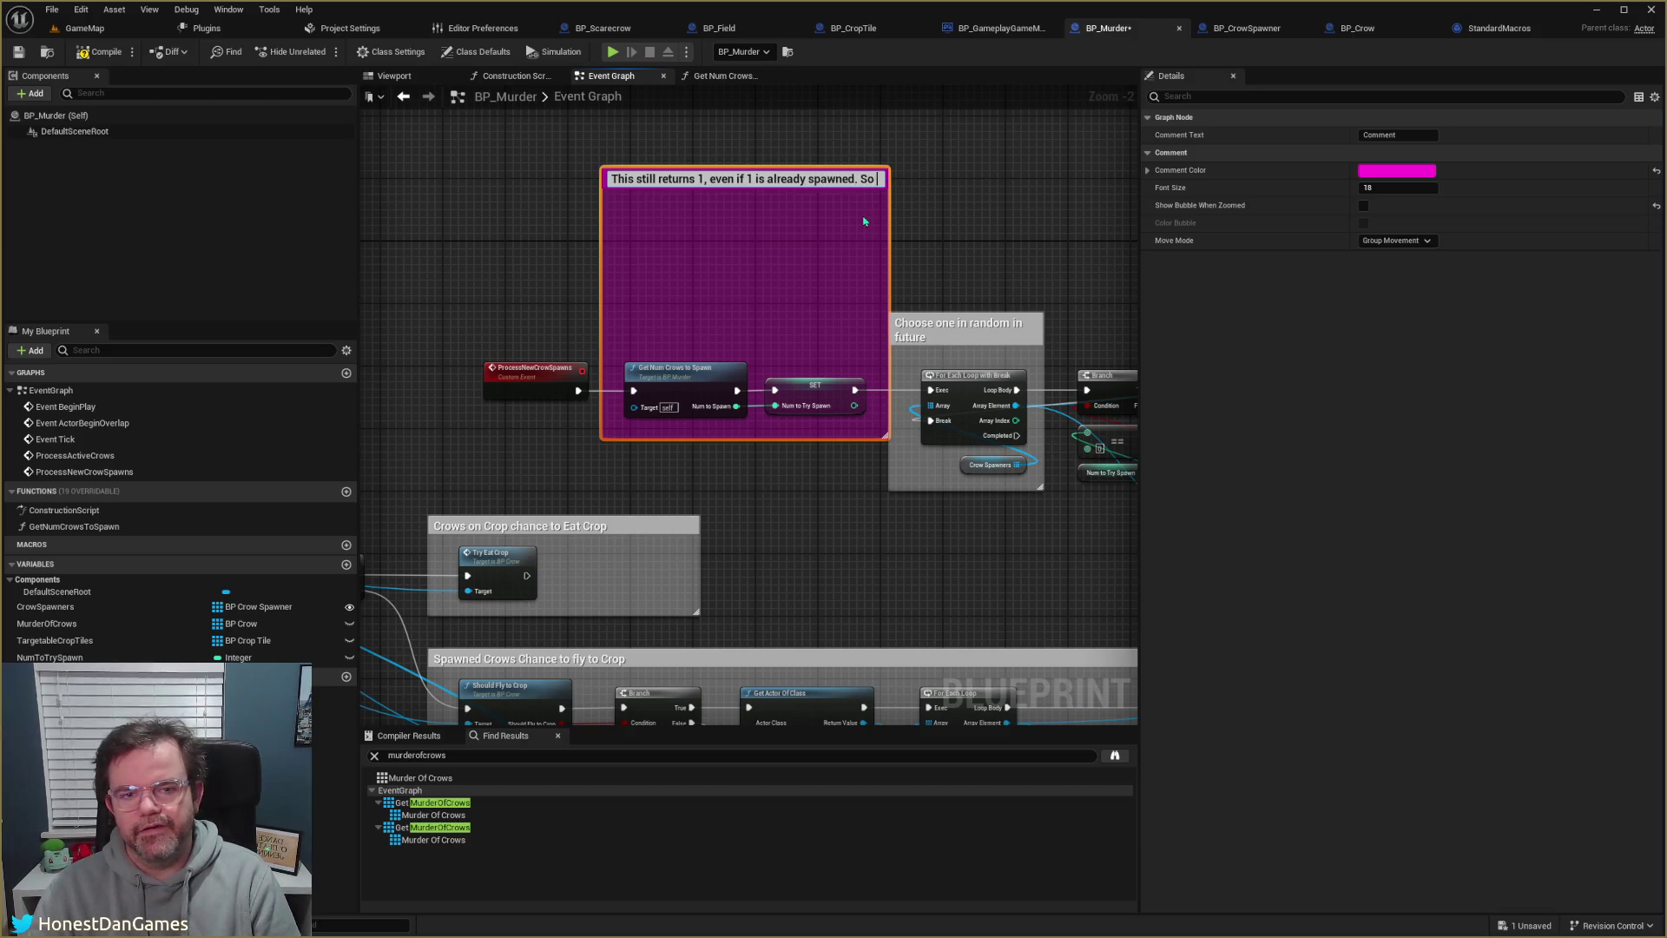
text(It)
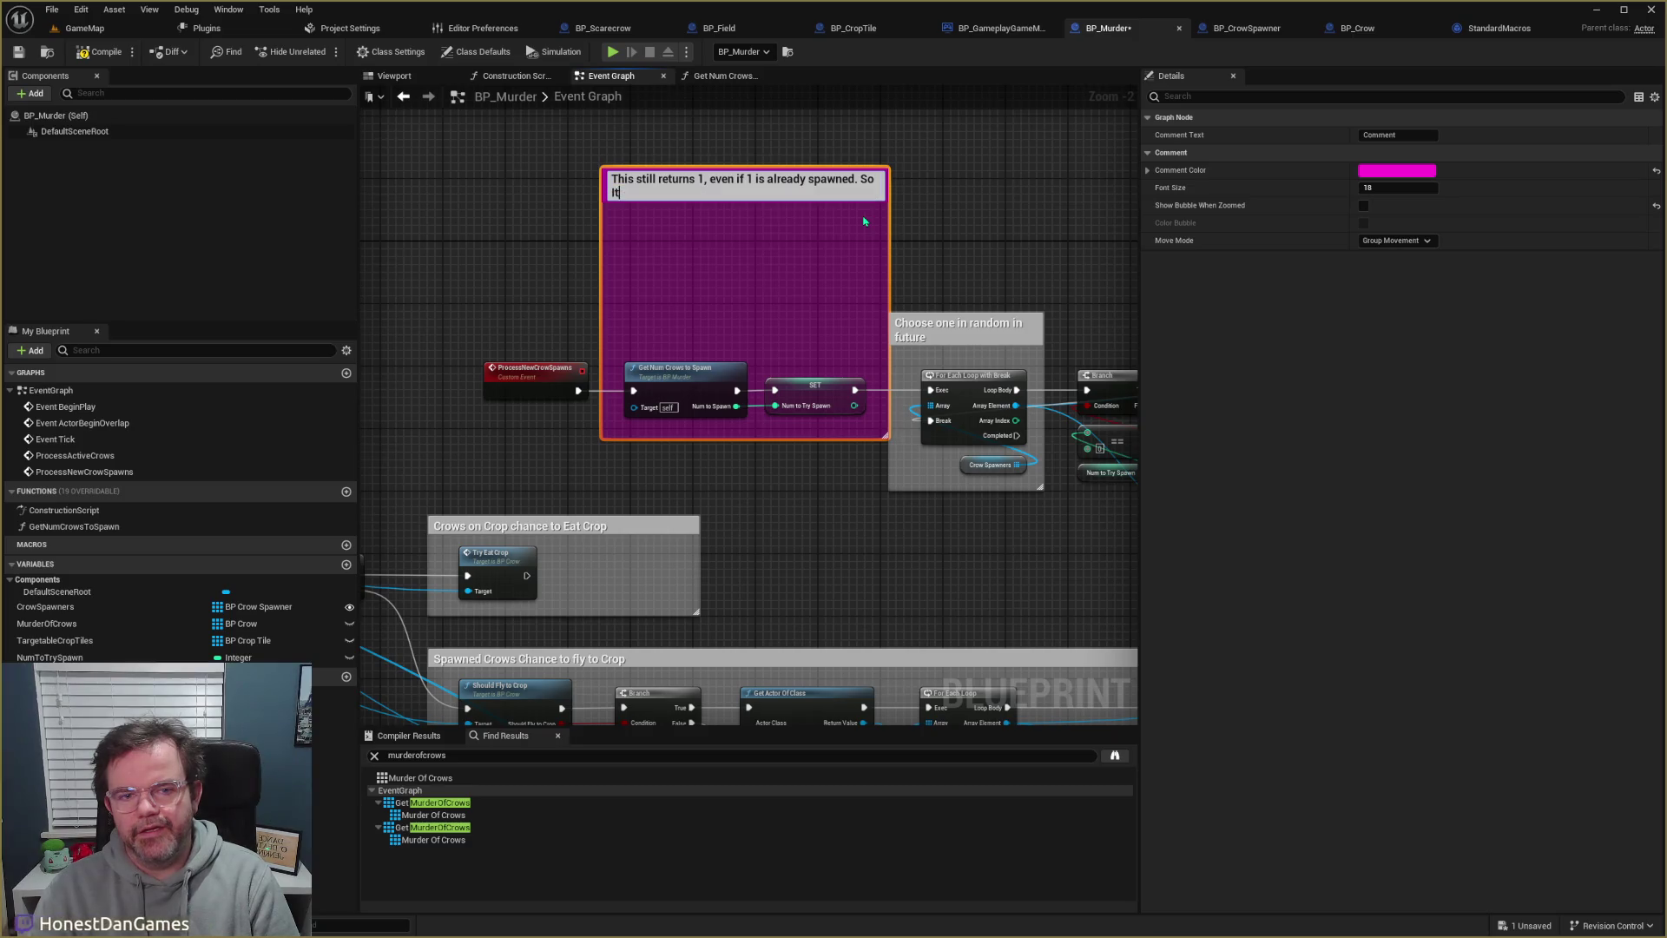
text( will just palce it in)
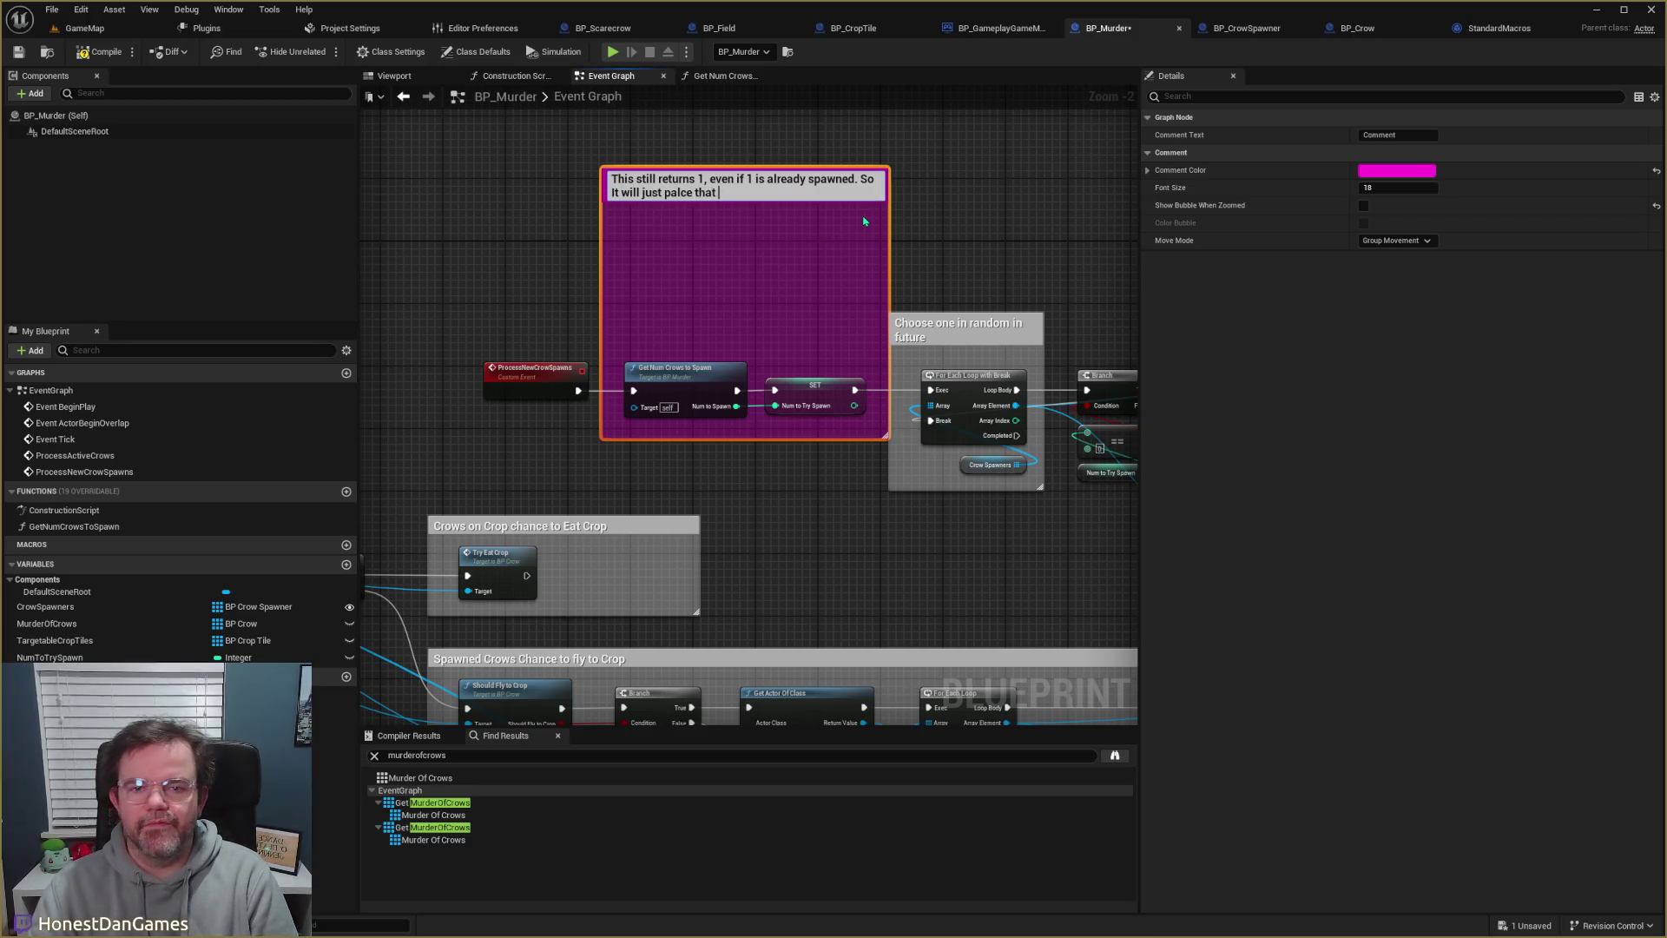
key(BackSpace)
key(BackSpace)
key(BackSpace)
text(ce)
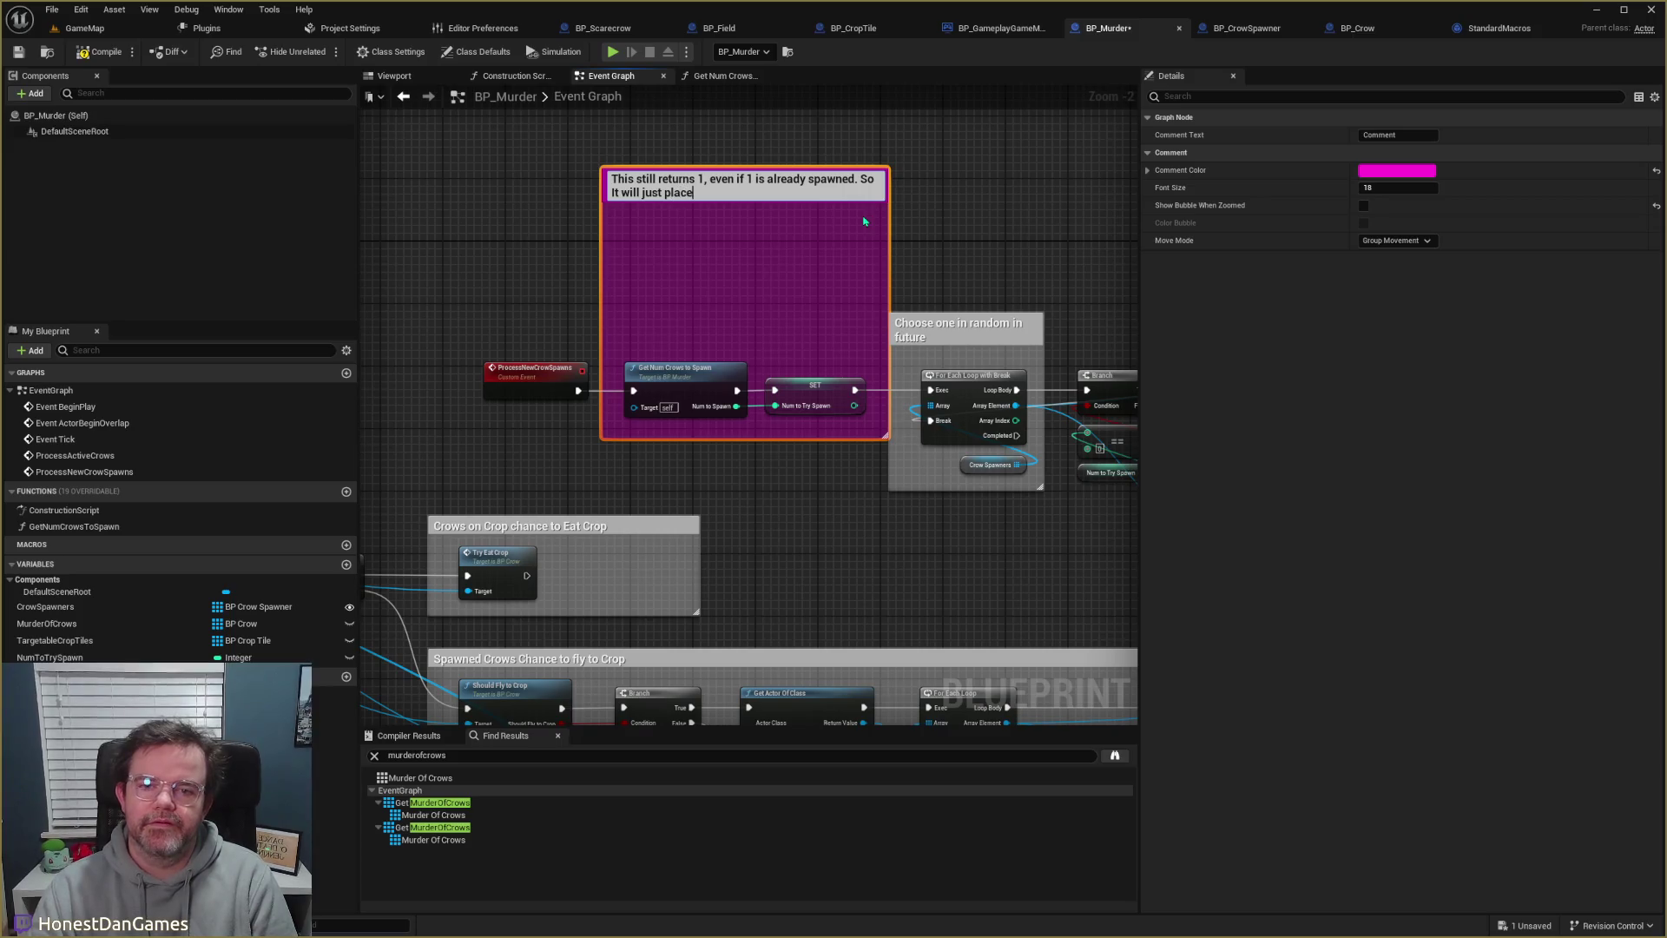
text( that 1 on a )
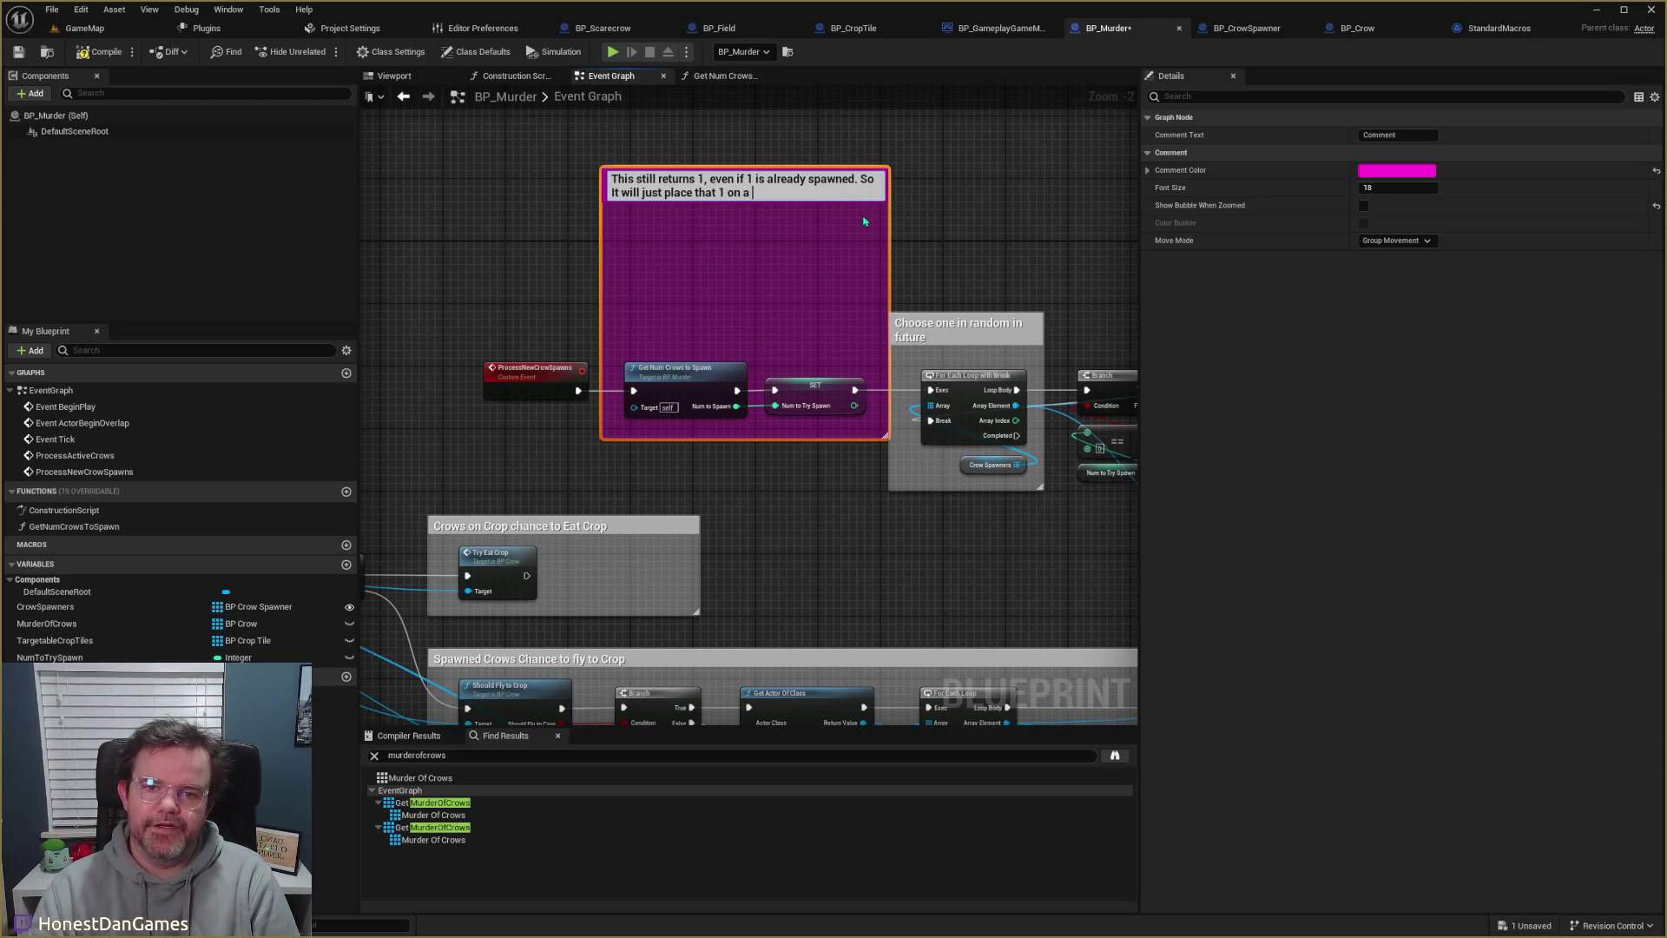
text(new spawner.)
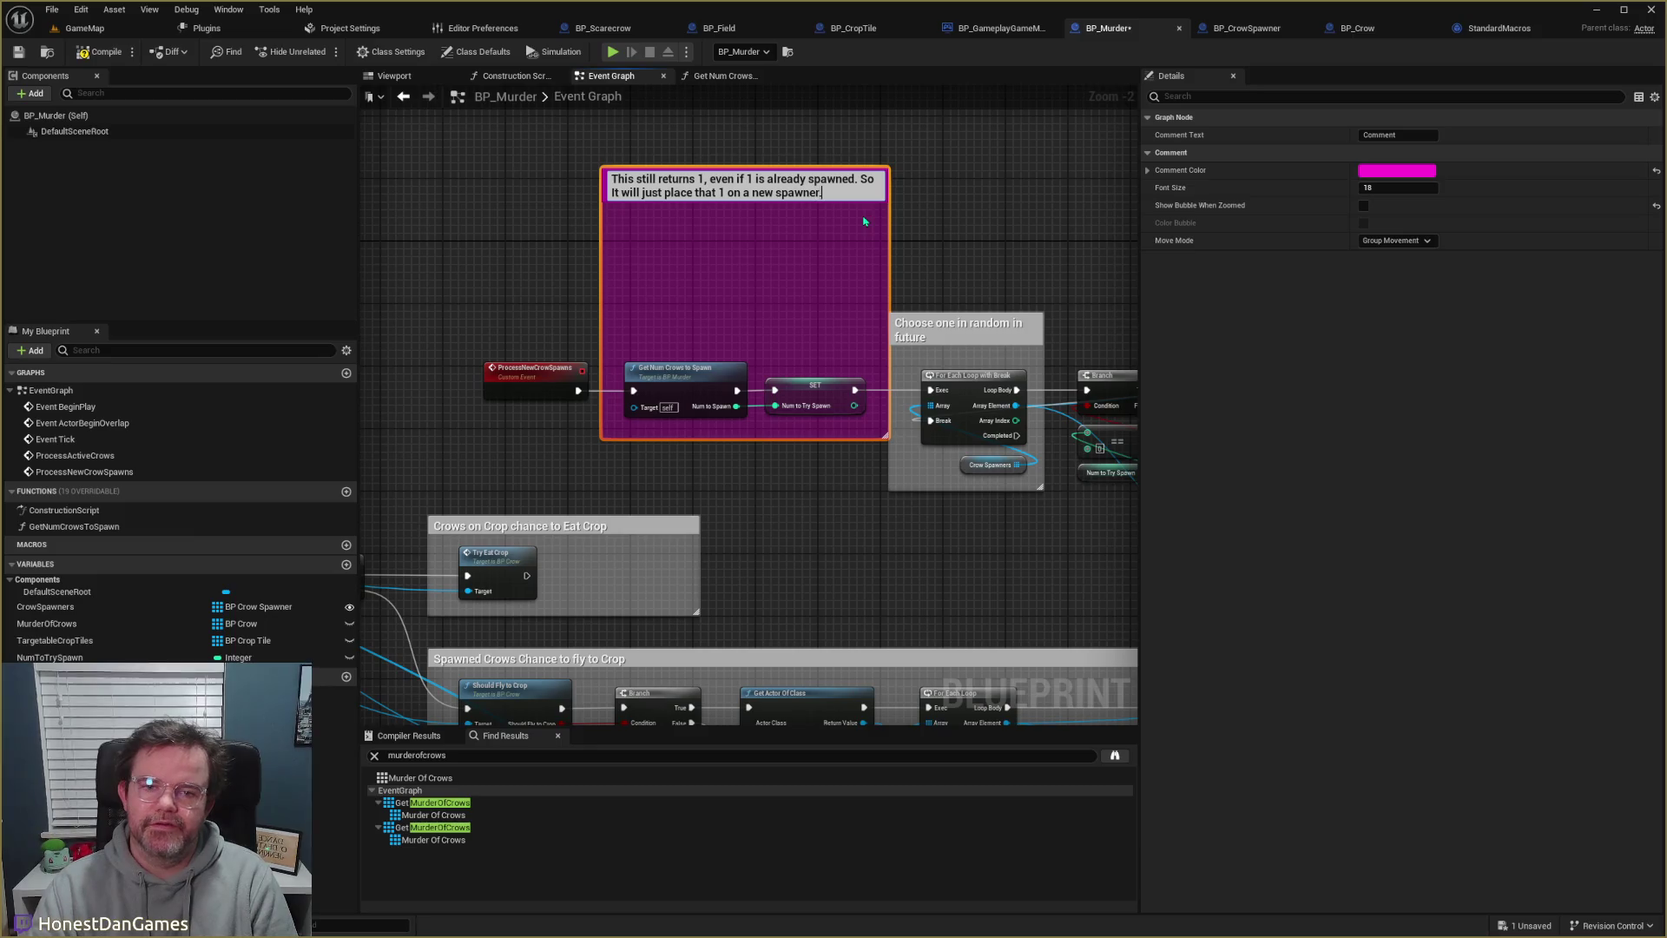
text( We need this calcu)
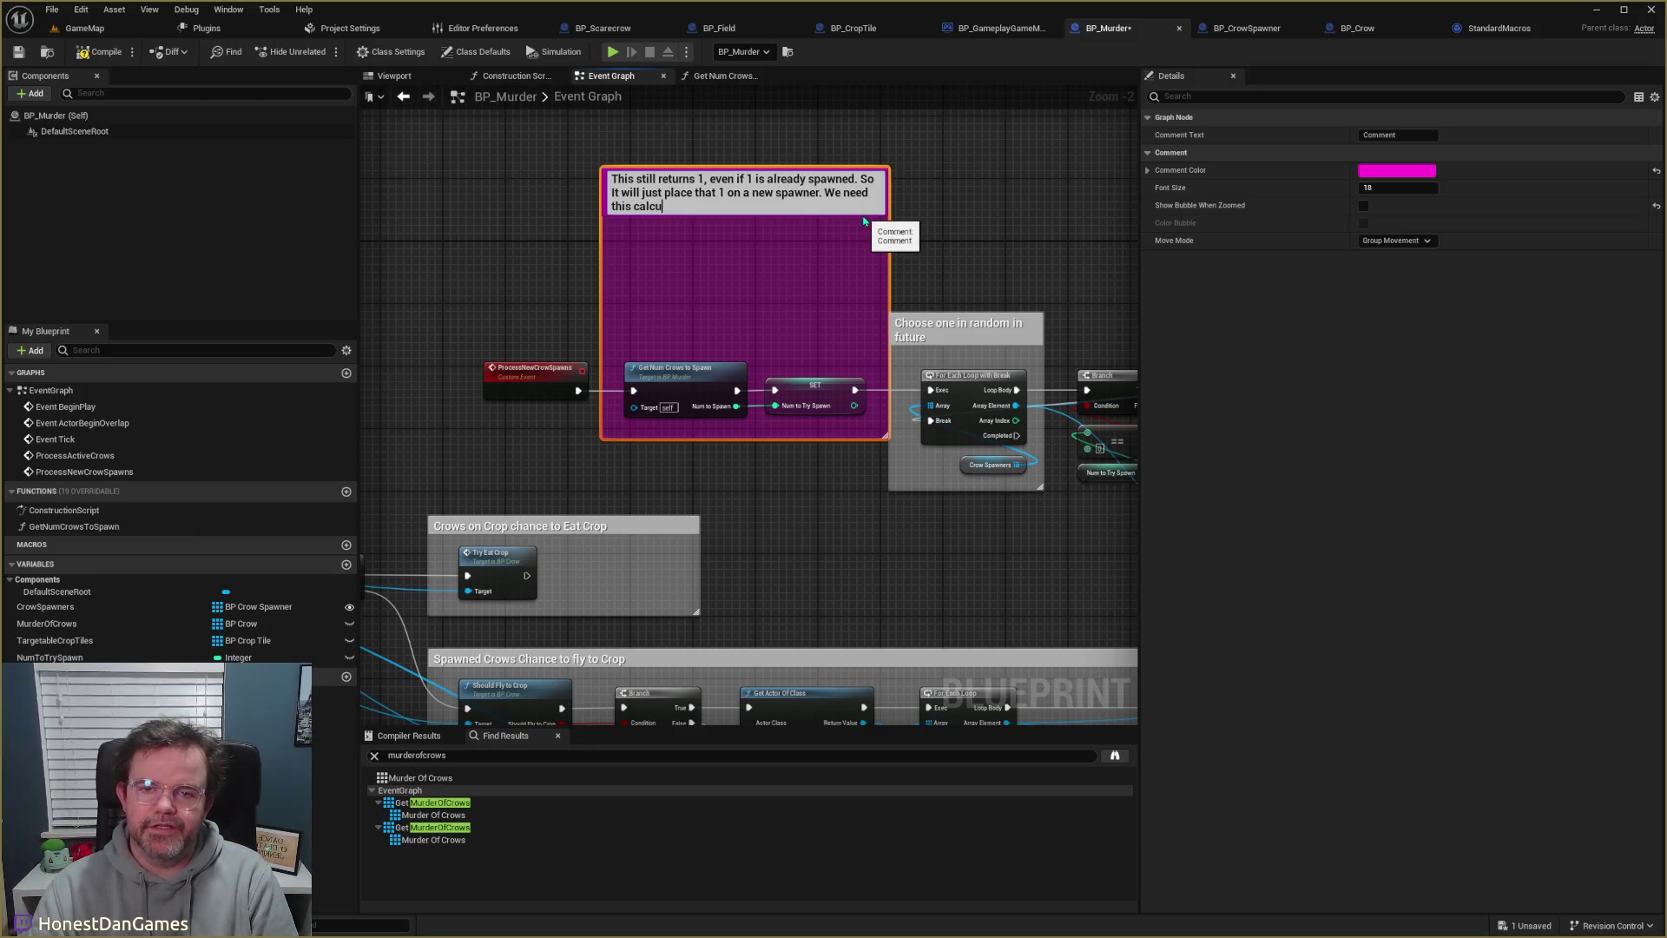
text(lation t)
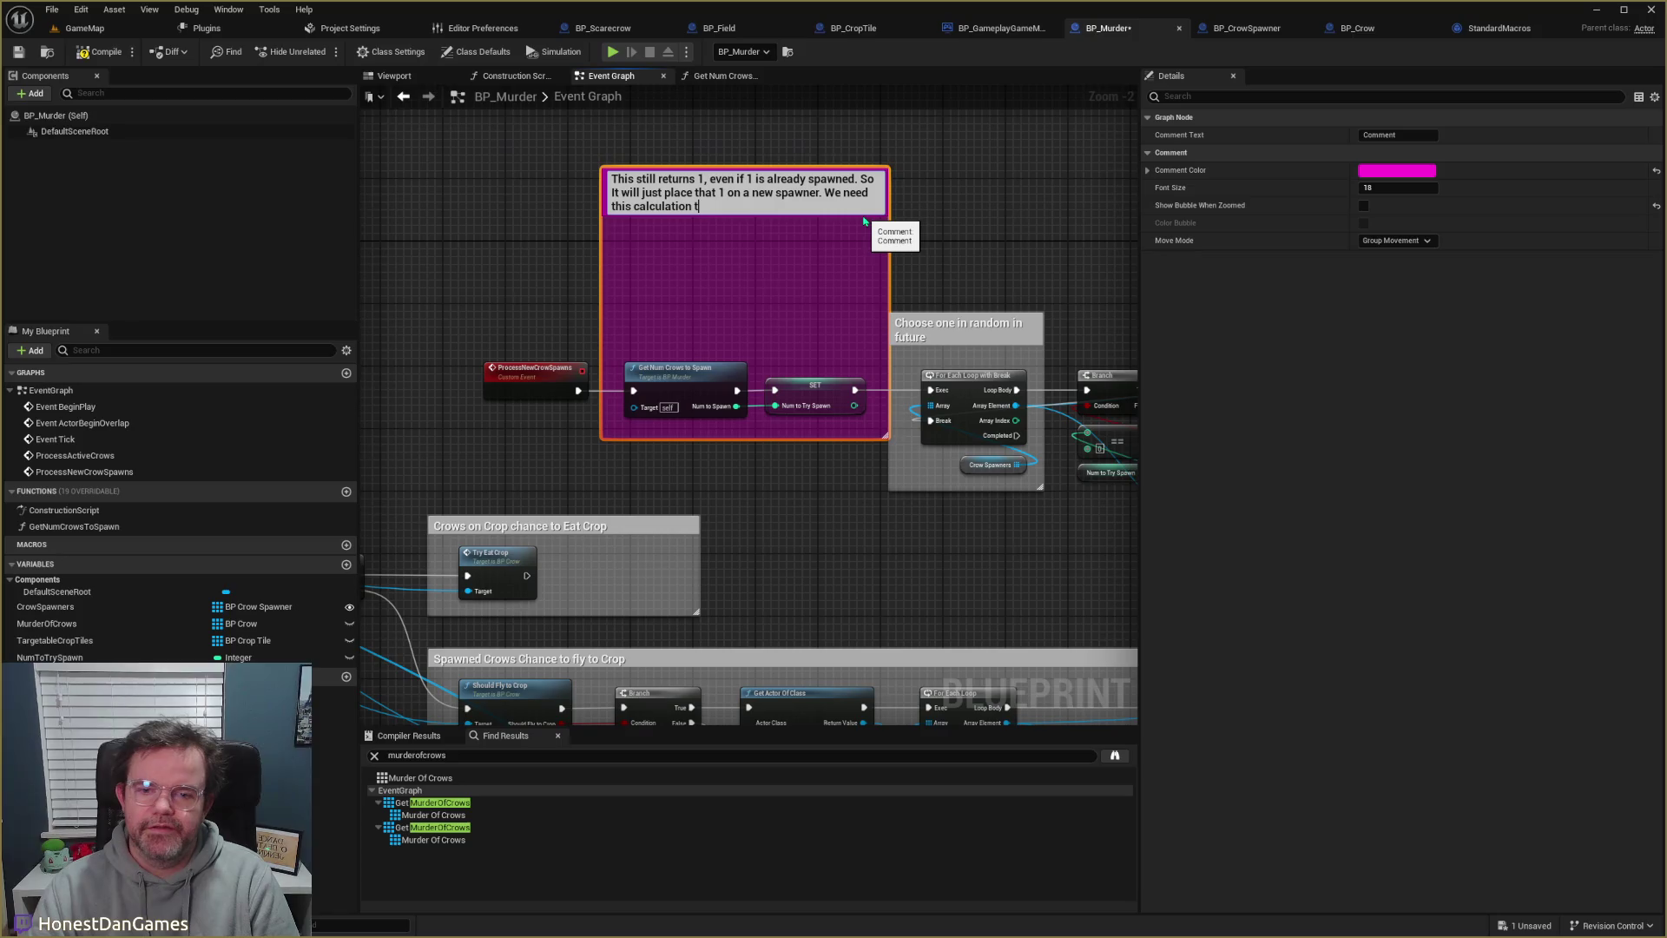
text(o consider numbe)
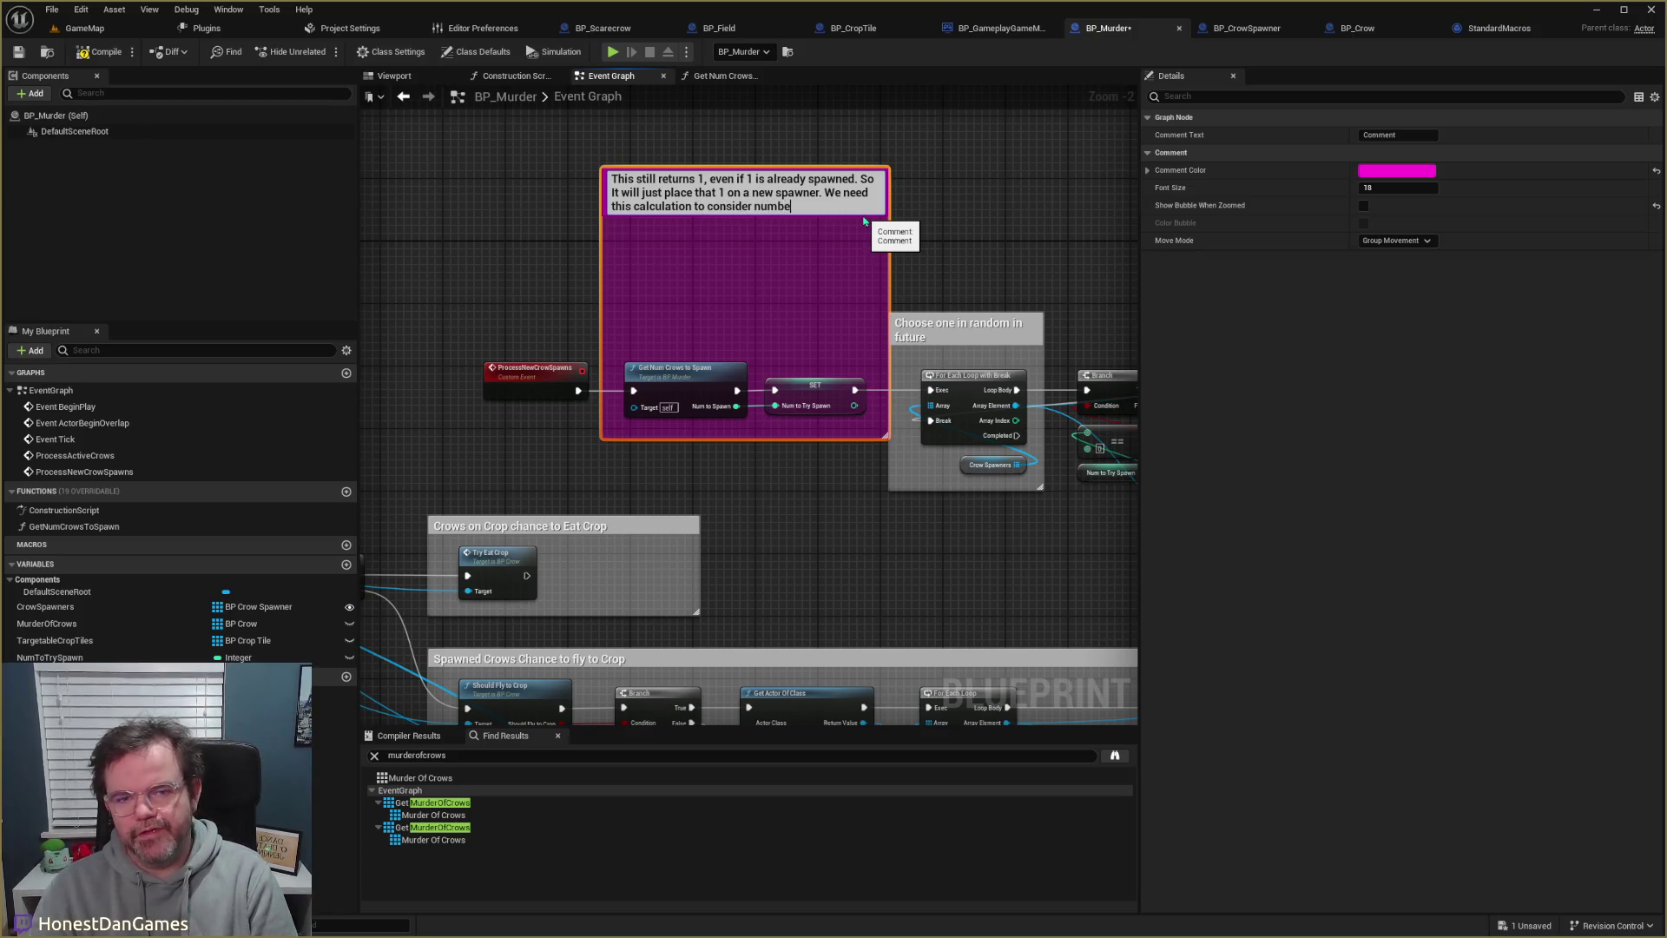
text(r of already sp)
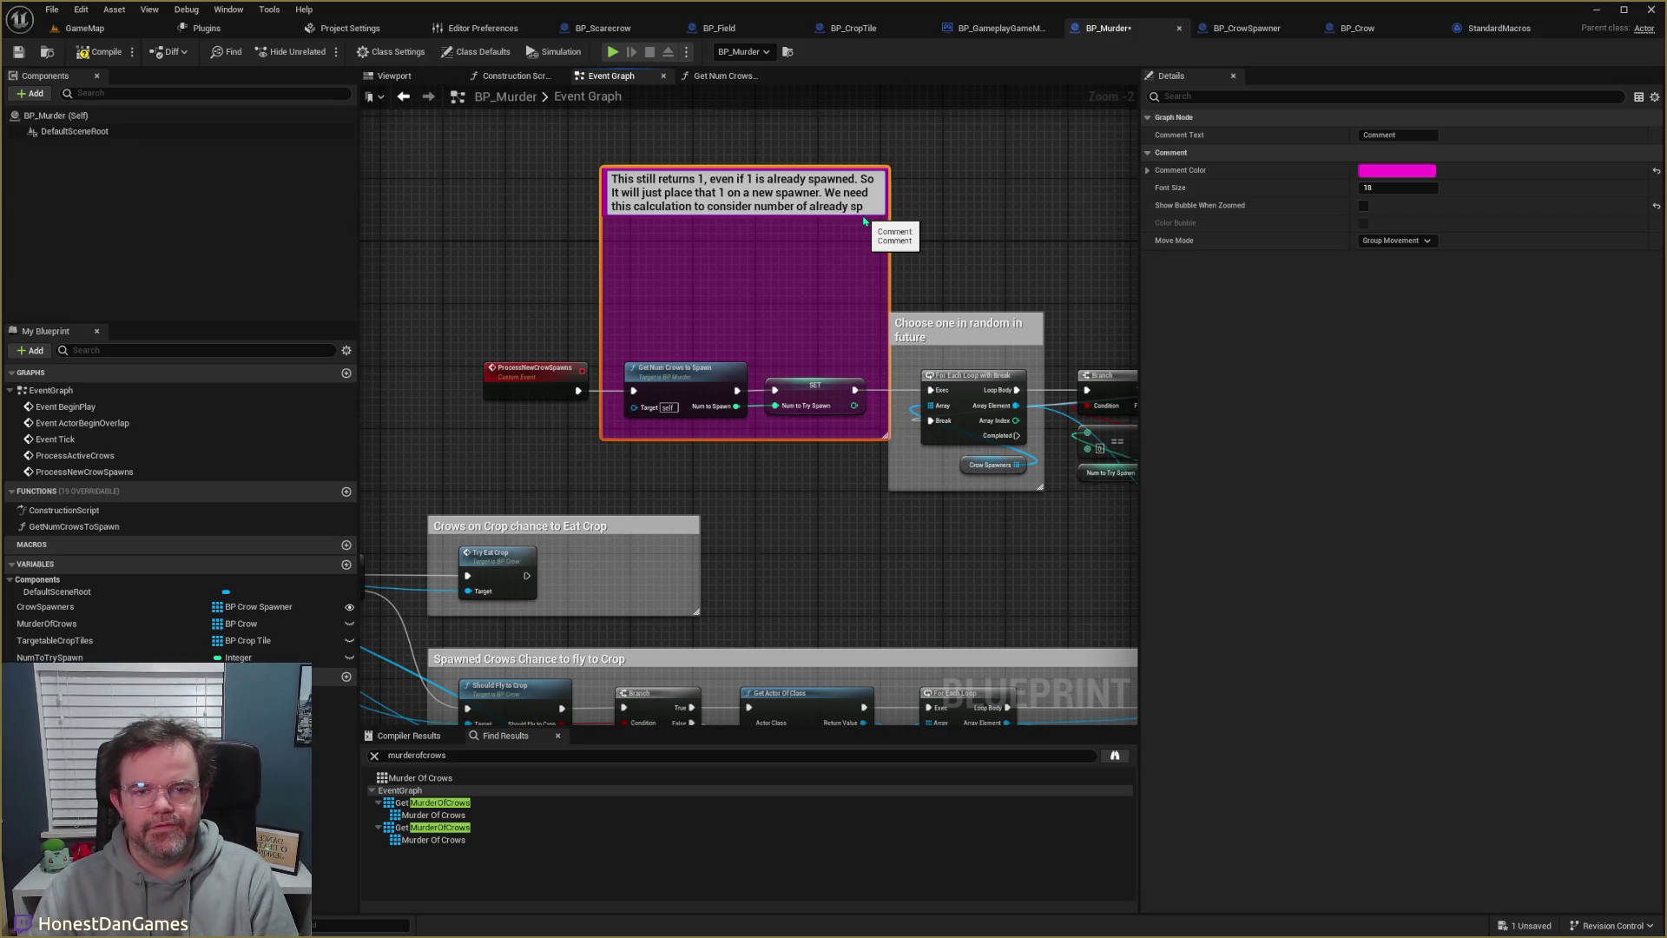
text(awned crows.)
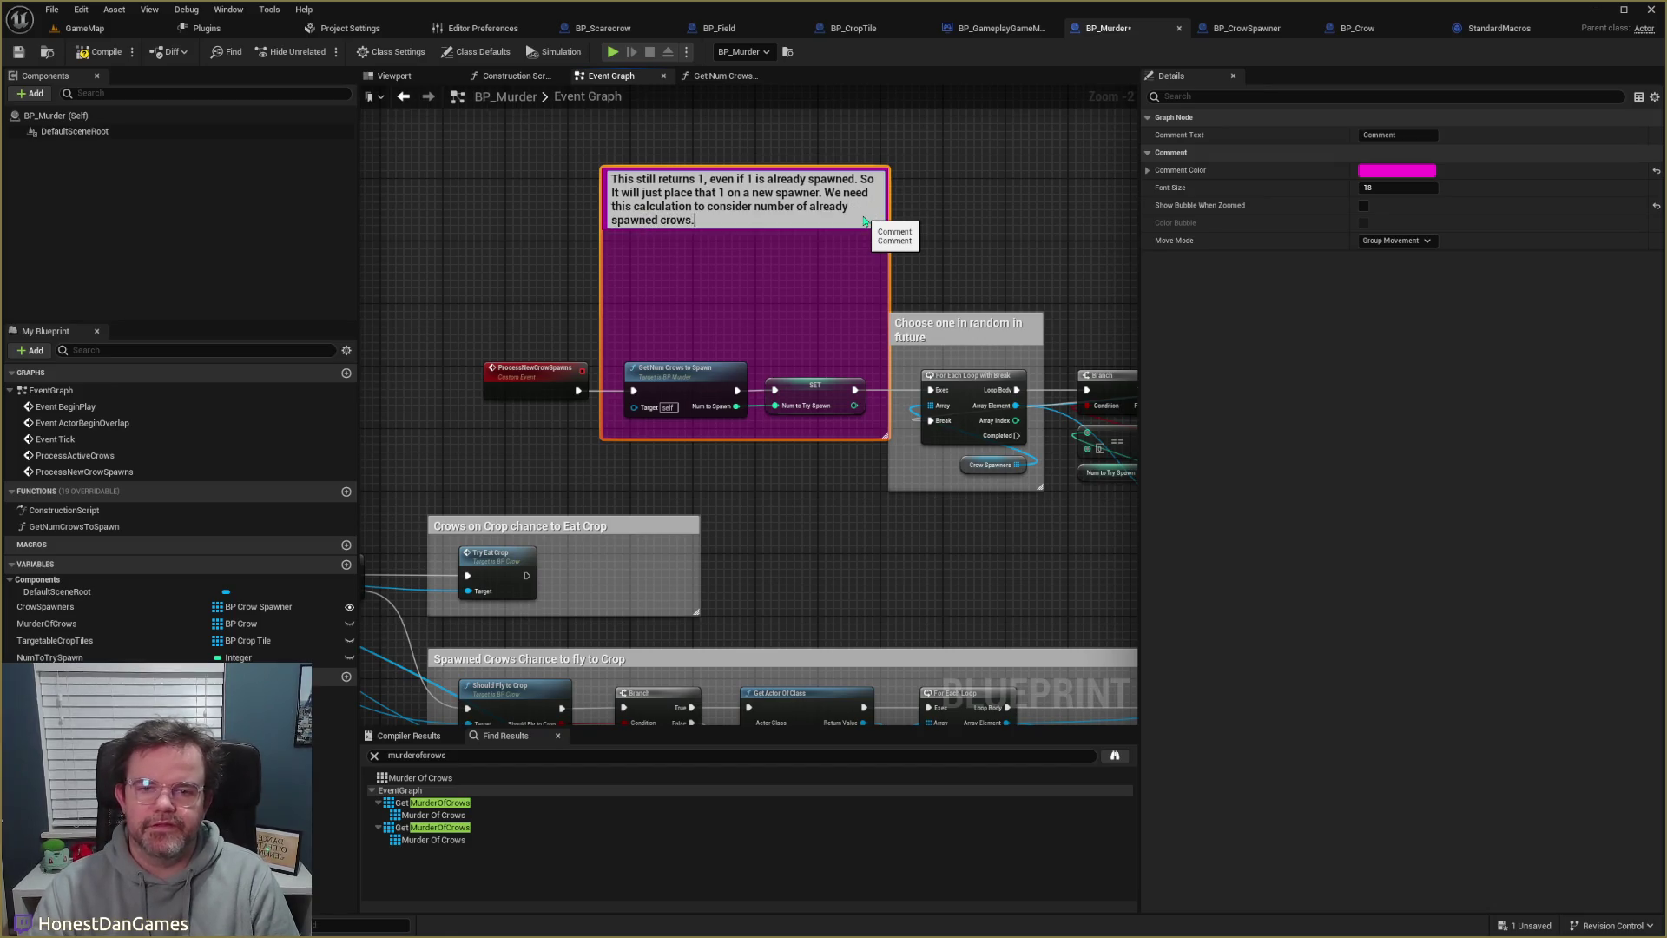
key(Return)
- Compile the BP_Murder blueprint and save it
click(81, 54)
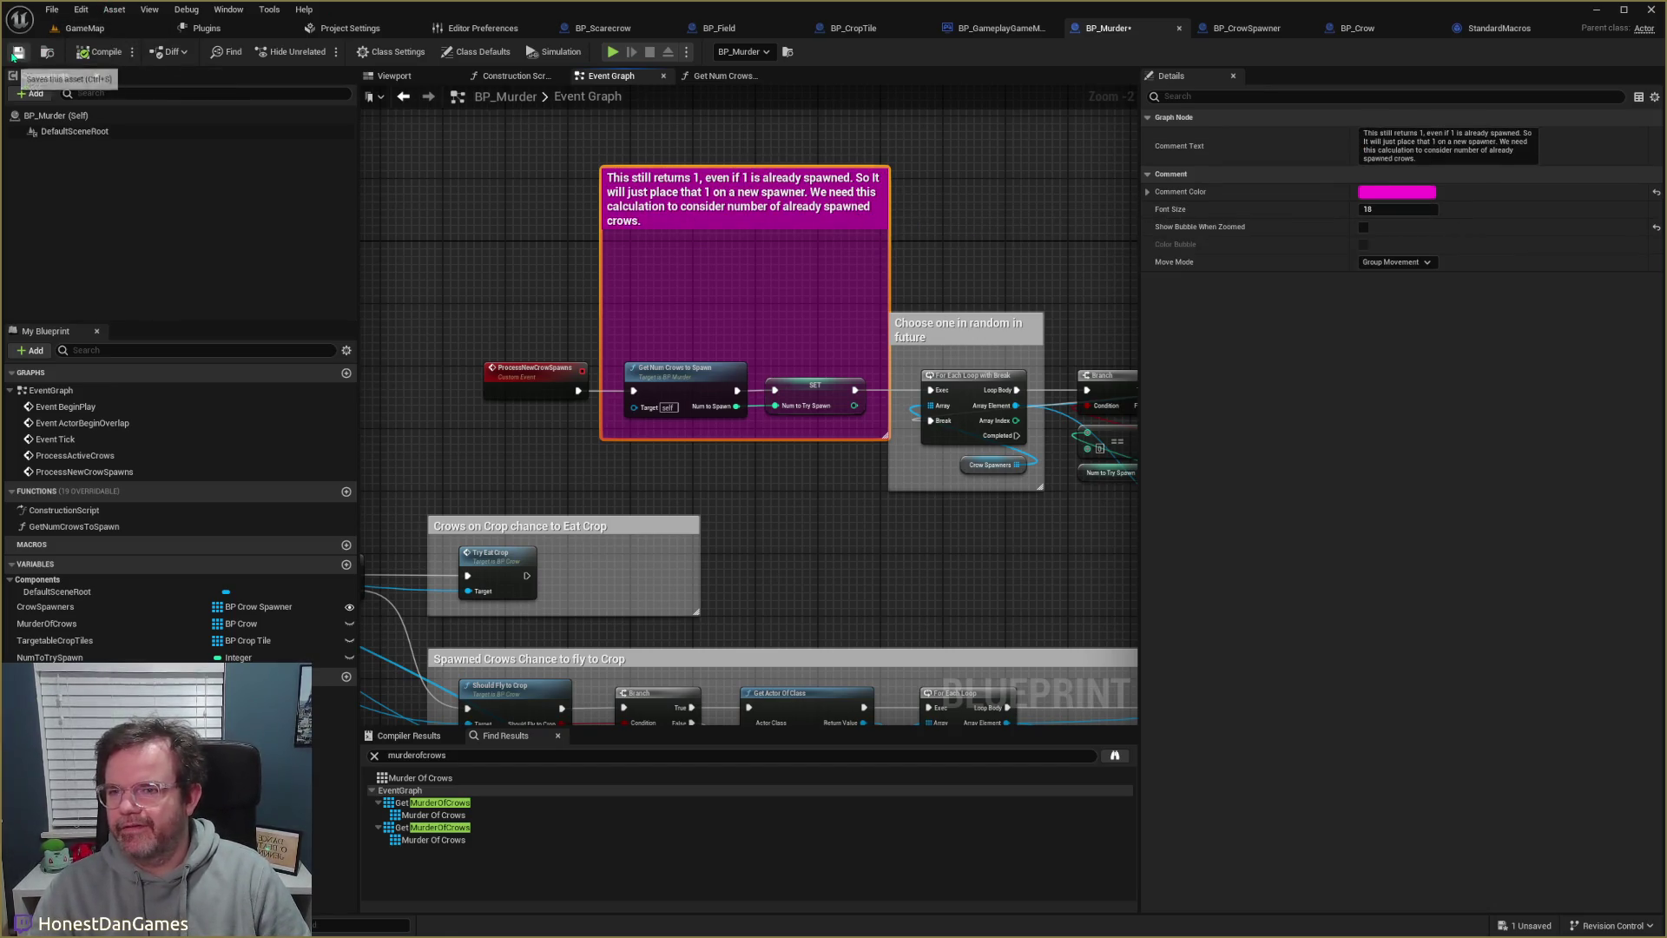
click(19, 53)
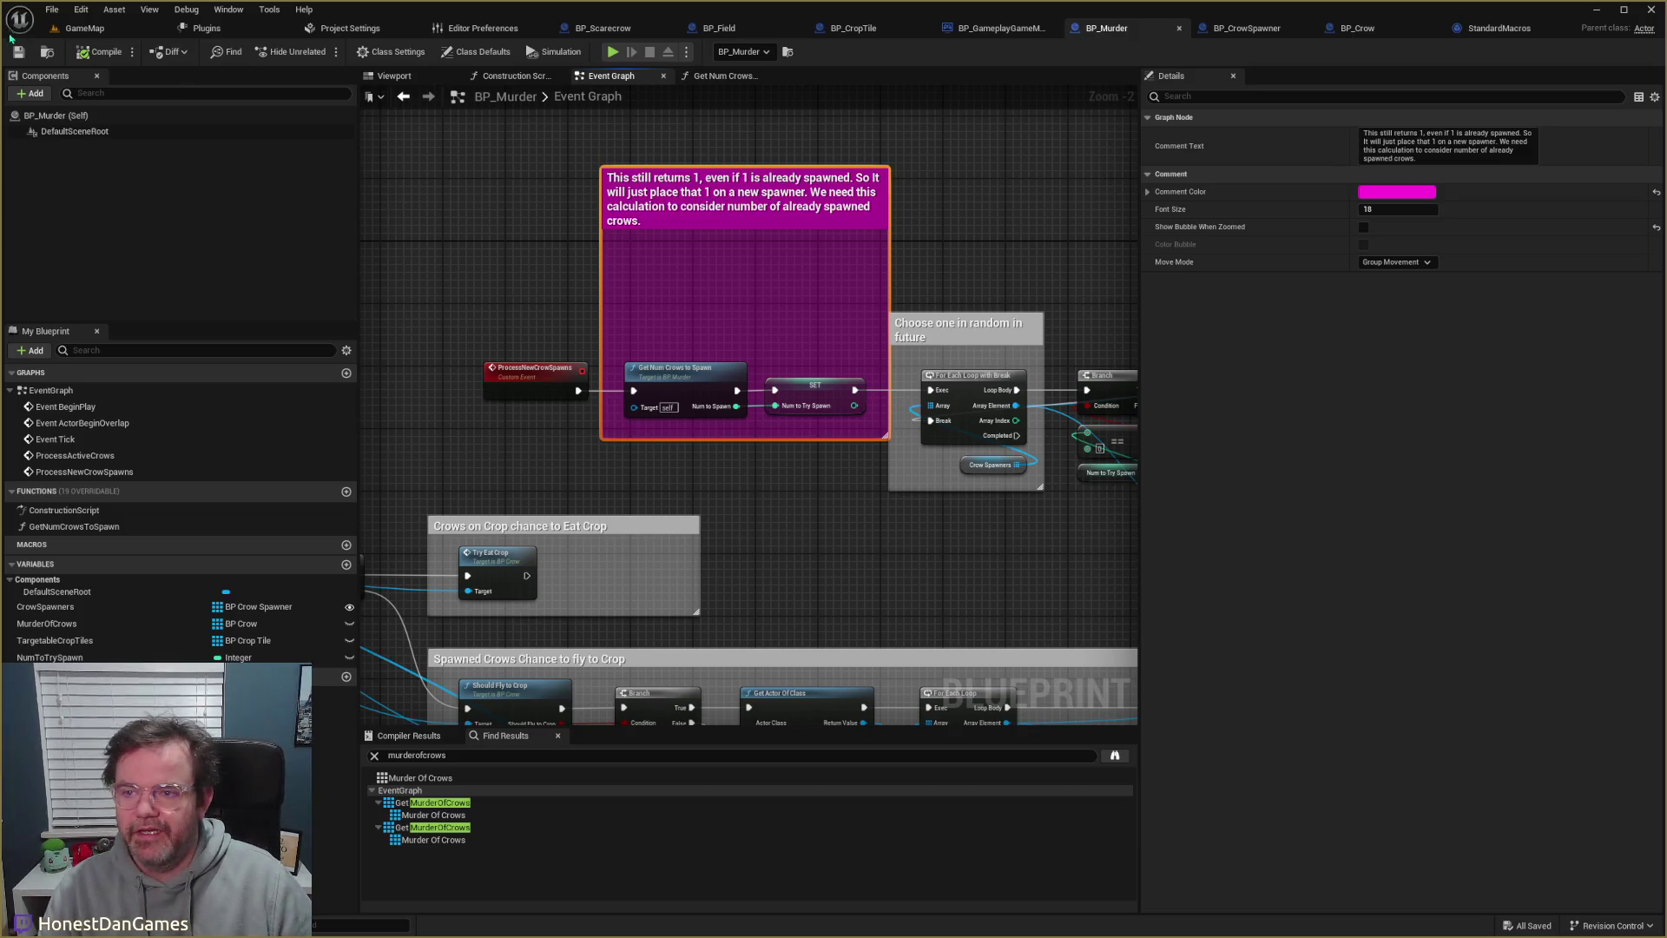
click(102, 54)
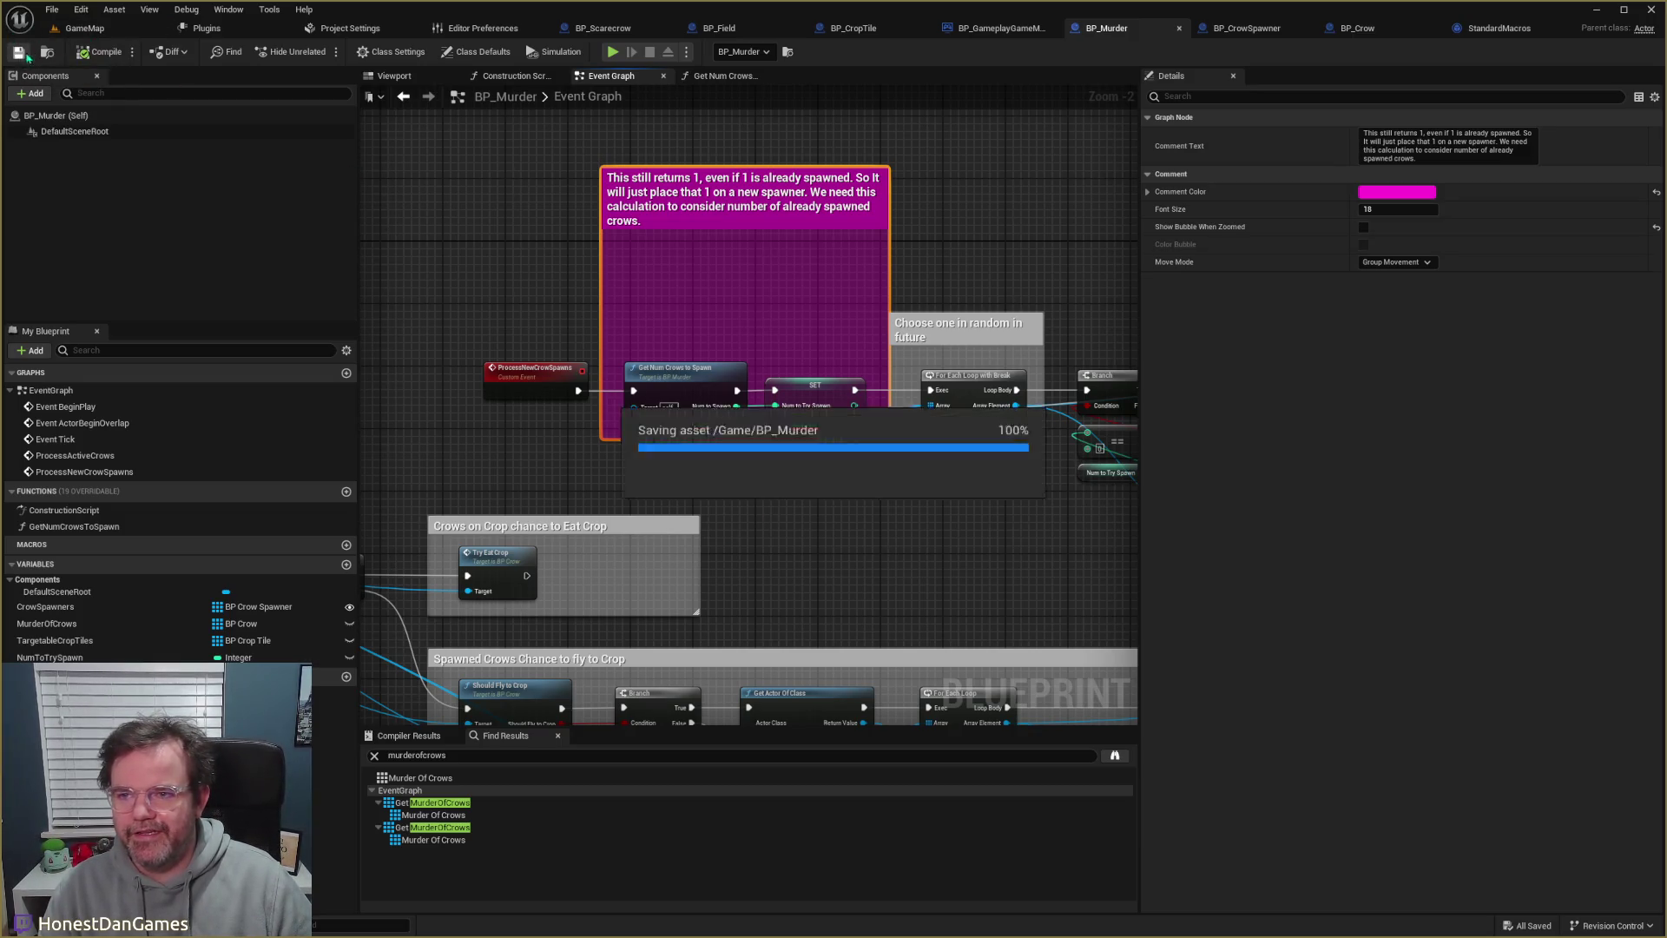
- Minimize the editor and browser windows to show the bare desktop
click(1596, 9)
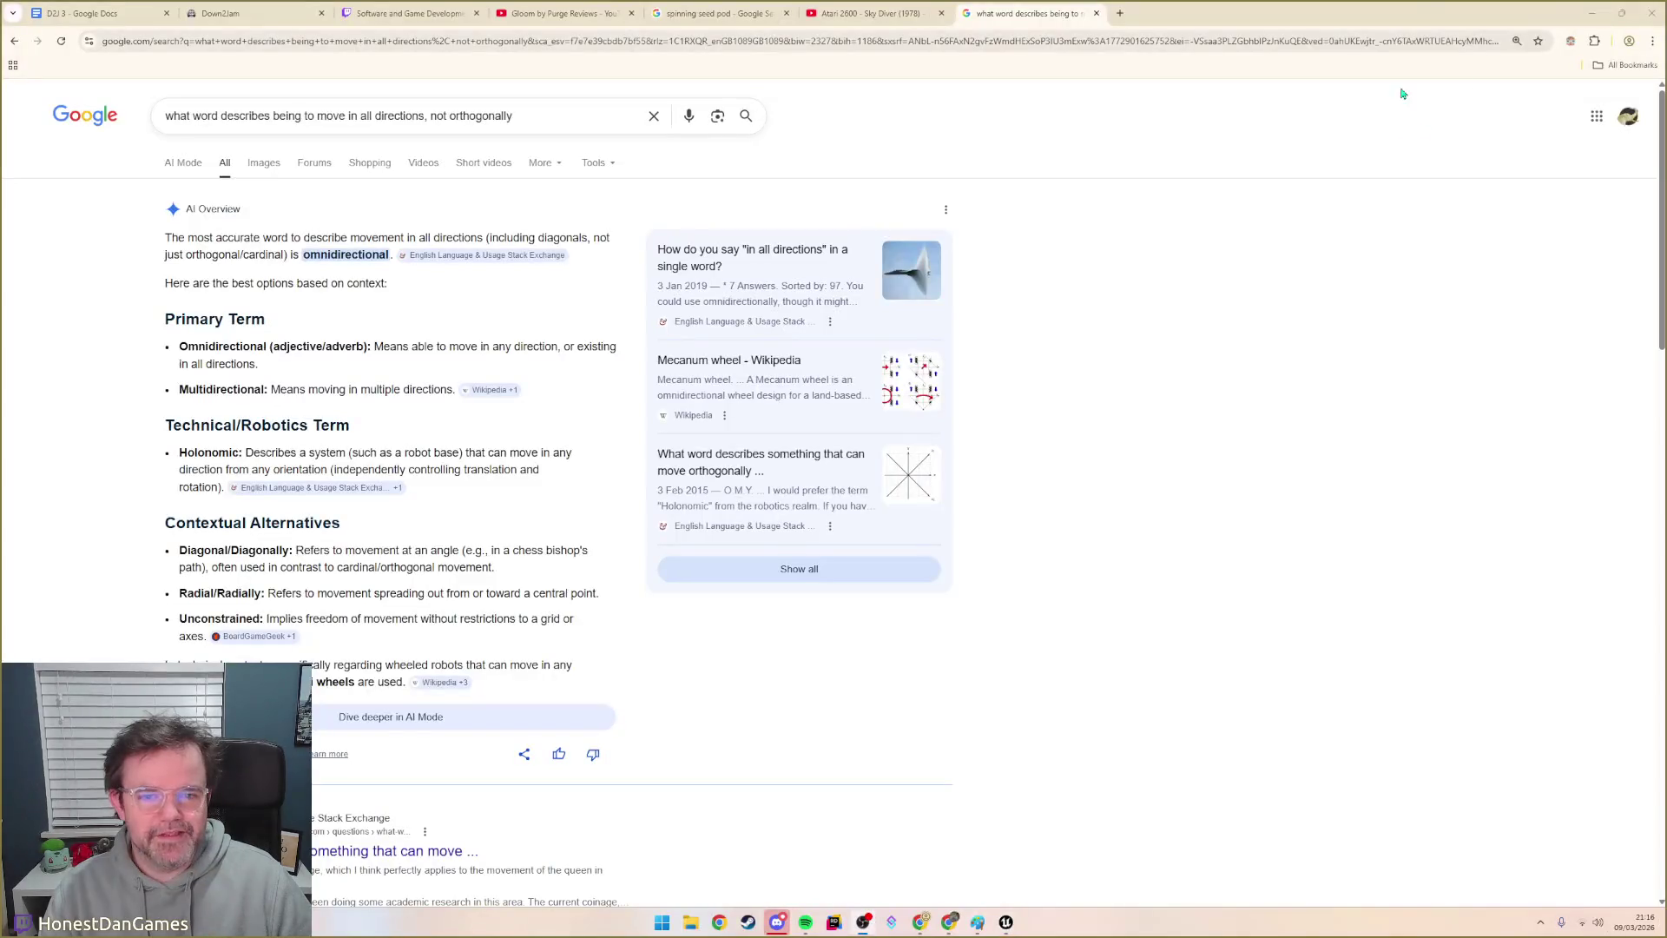
key(super+d)
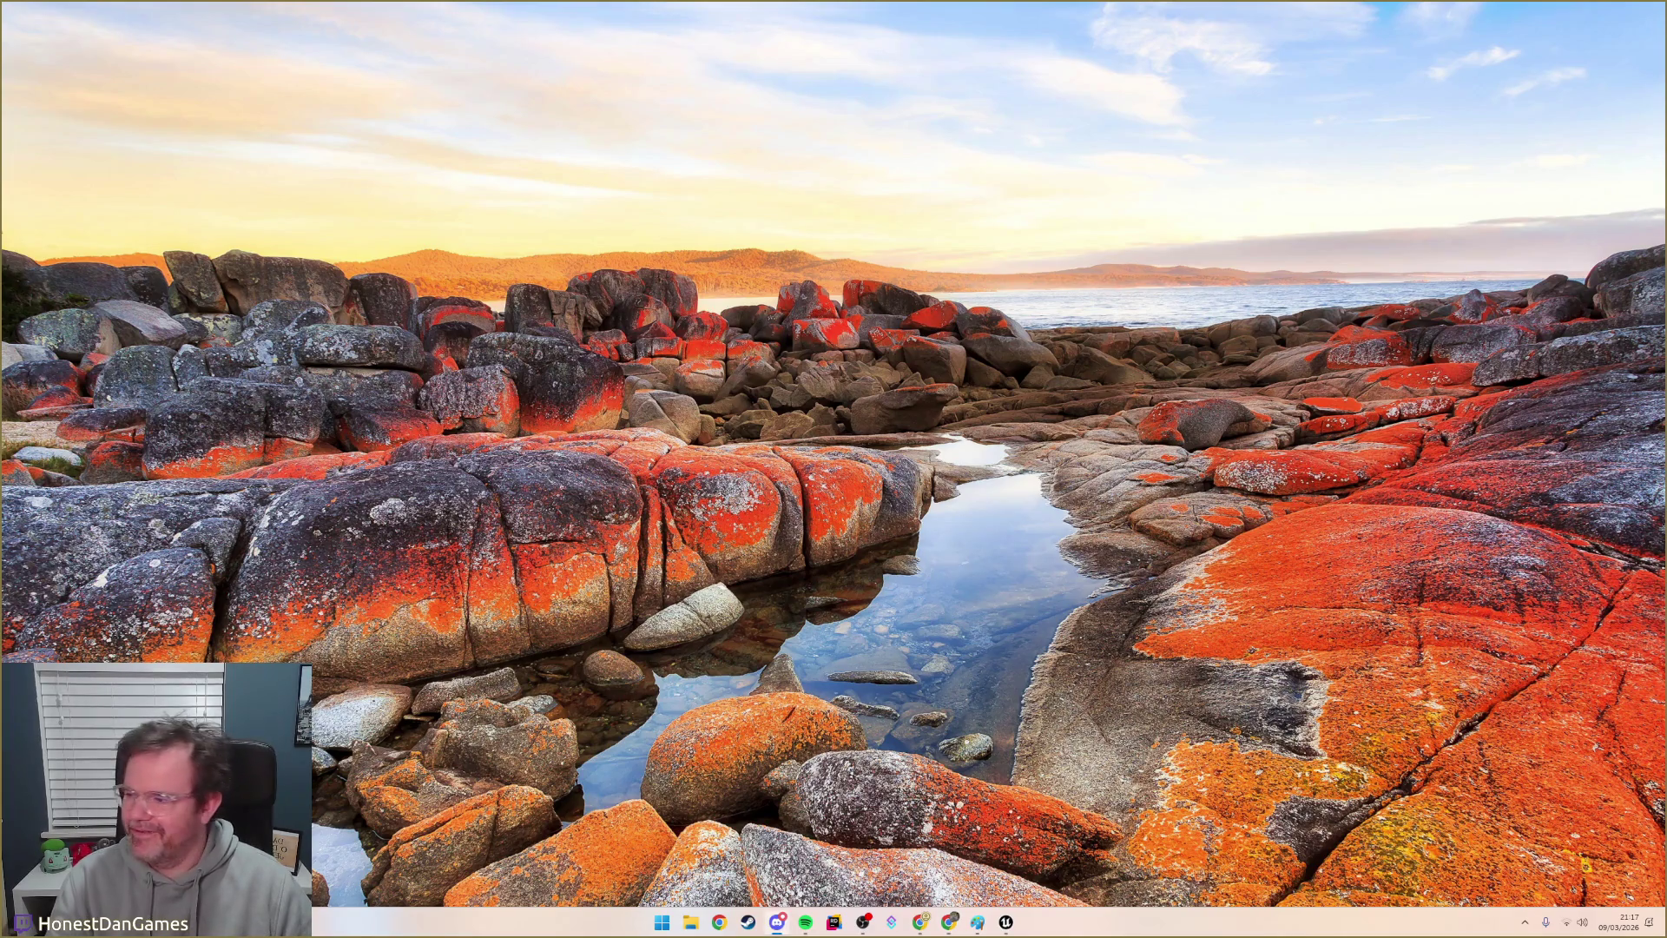
key(alt+Tab)
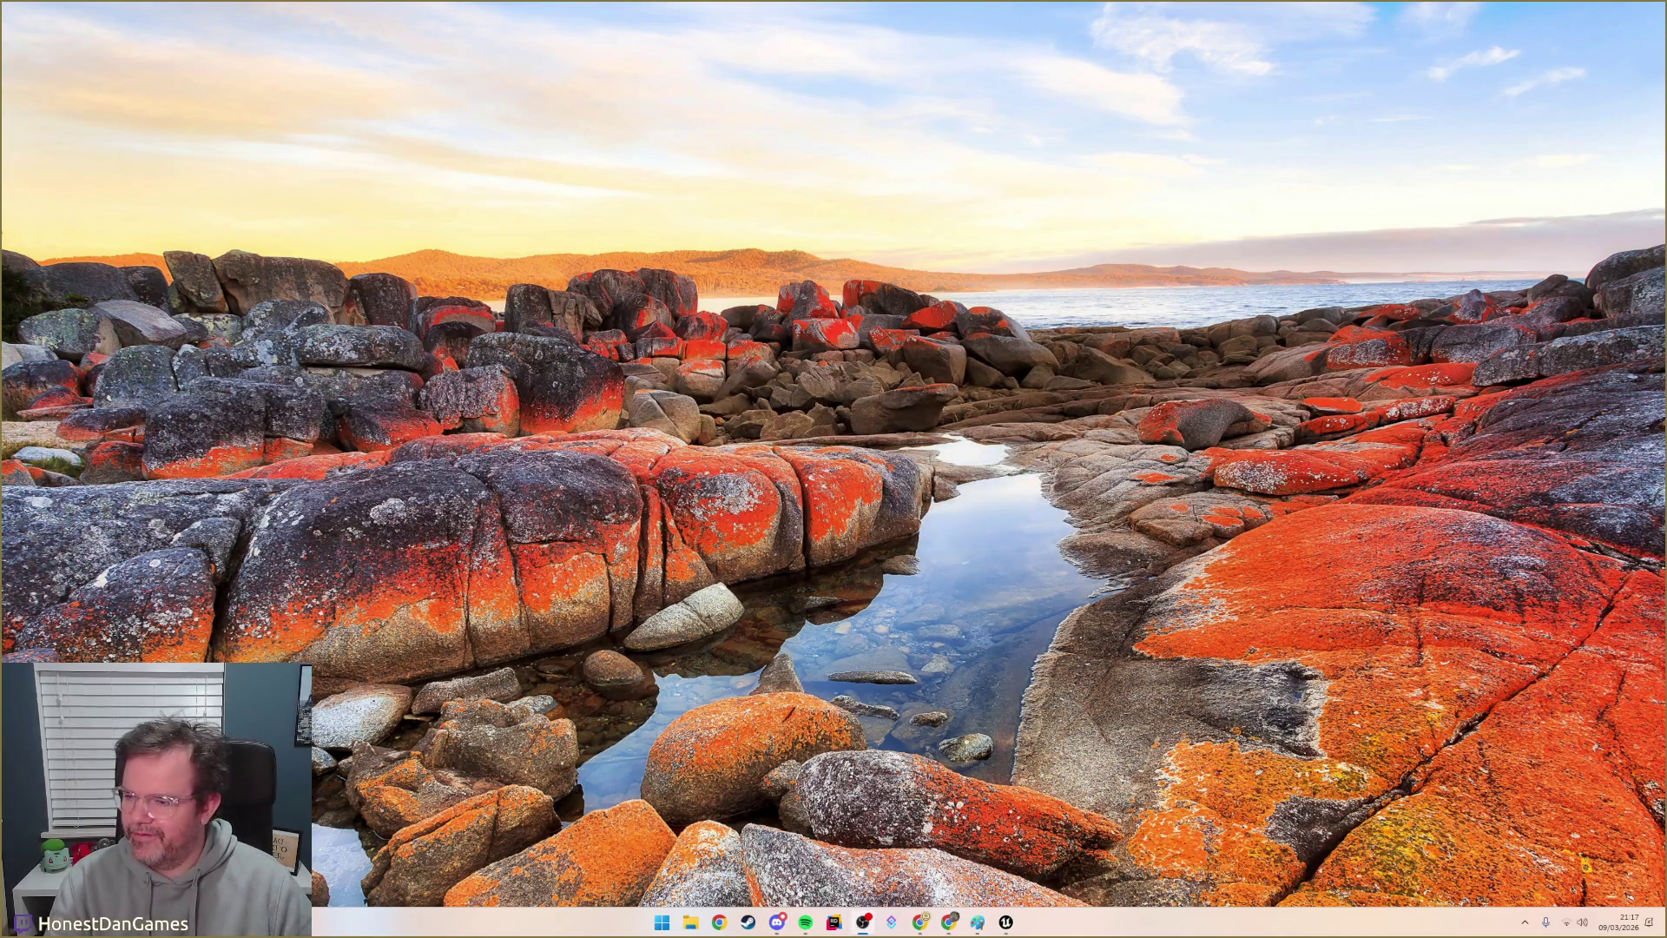